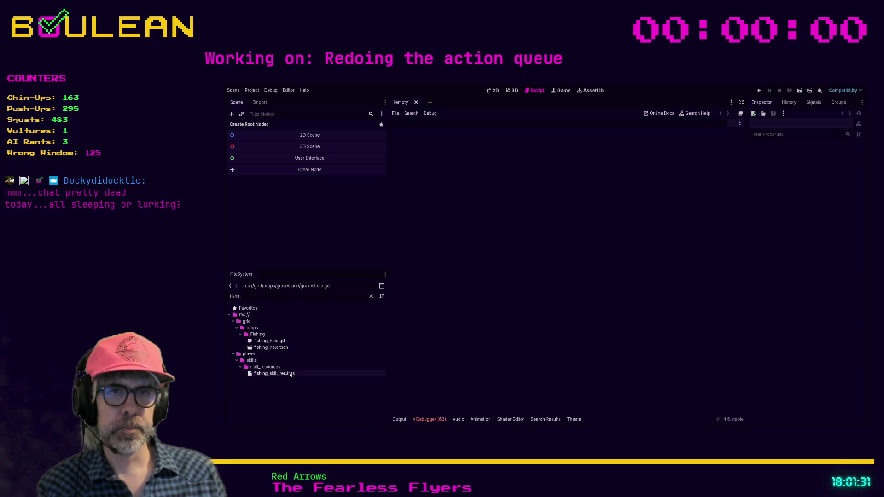
Delete the commented lines 6 and 8 in fishing_hole.gd, then filter FileSystem by 'twitch'
double_click(275, 342)
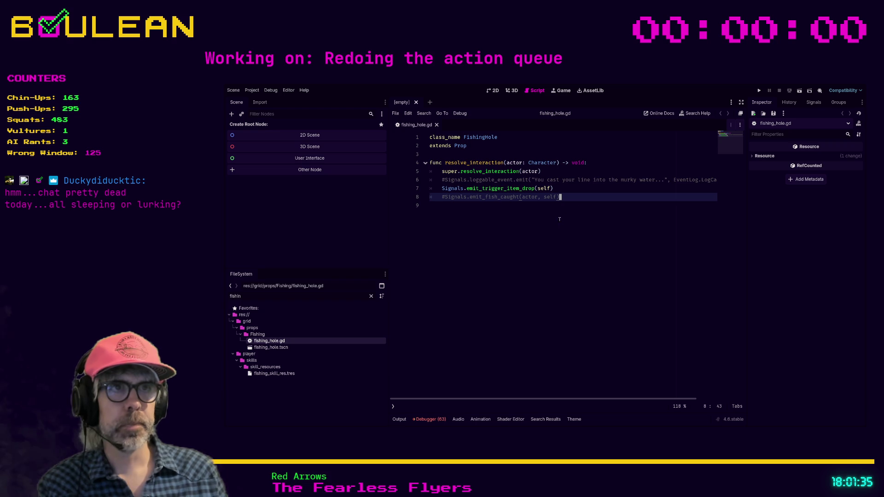
key(ctrl+shift+k)
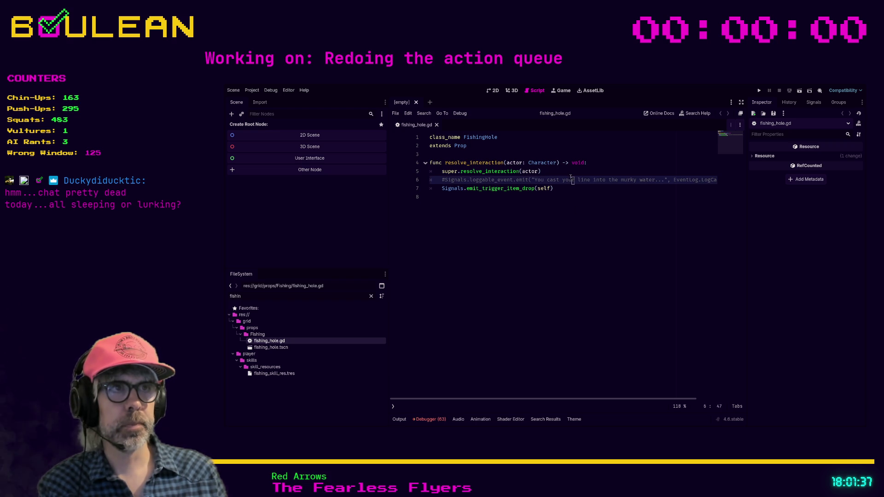
key(Up)
key(Up)
key(ctrl+shift+k)
key(Down)
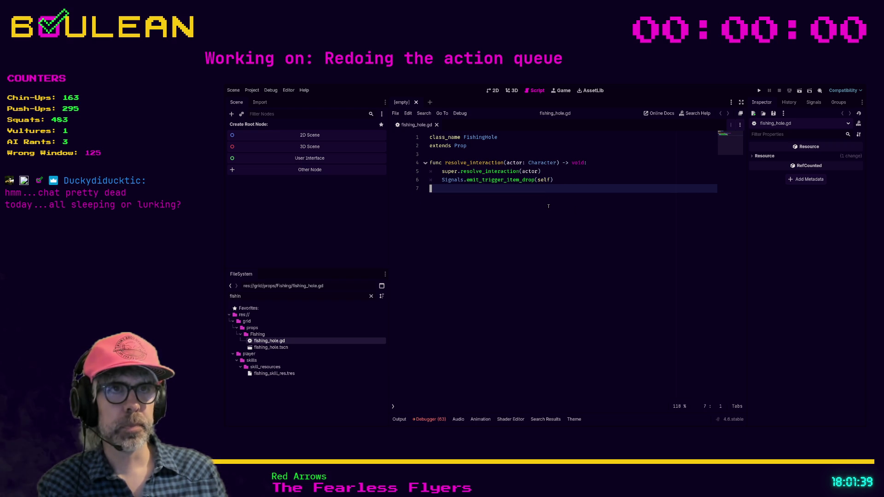
key(BackSpace)
key(BackSpace)
key(BackSpace)
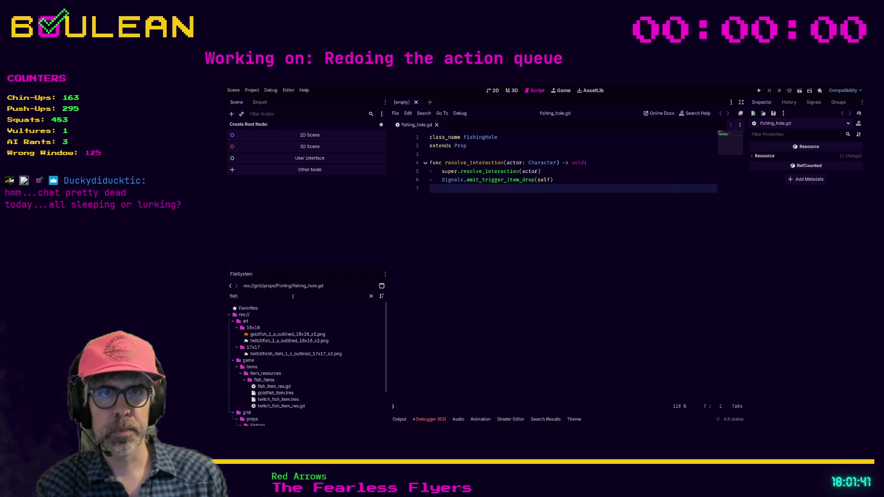
text(twitch)
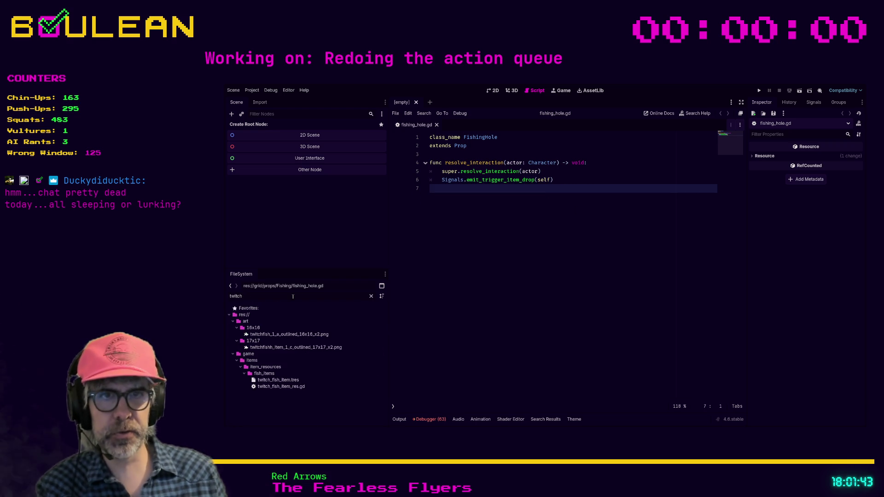
Open twitch_fish_item_res.gd and start a new line 336 after the last follower name
double_click(278, 387)
scroll(527, 322, down, 5)
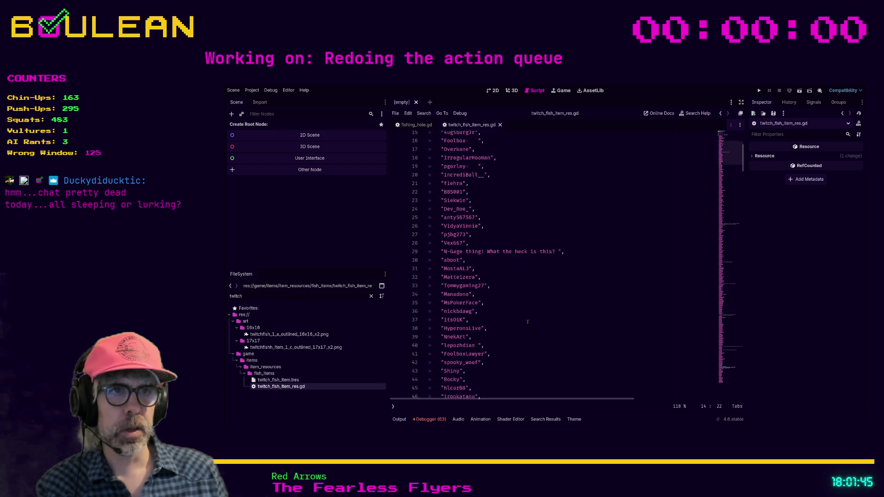
scroll(527, 322, down, 10)
drag(743, 200, 741, 313)
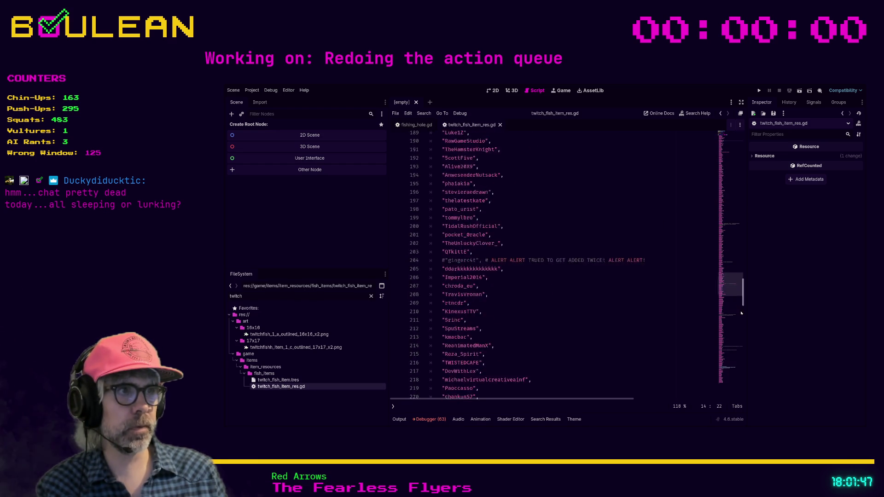
scroll(742, 314, down, 10)
click(537, 373)
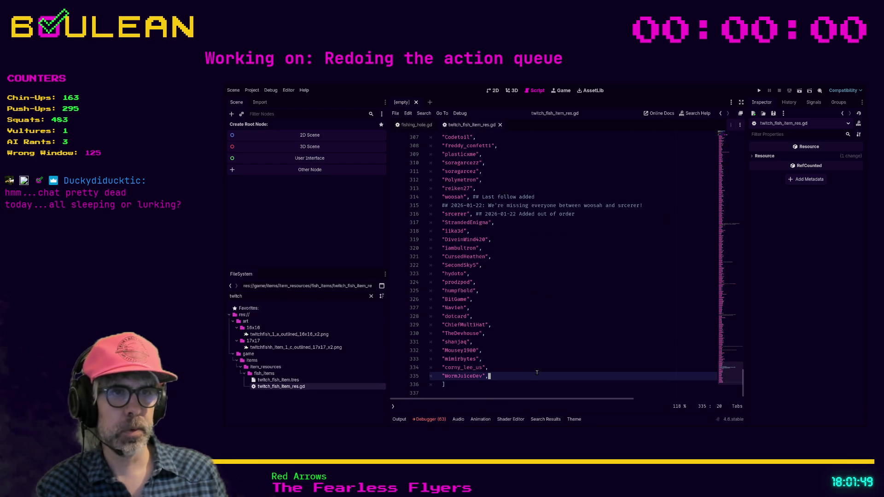
key(Return)
text(")
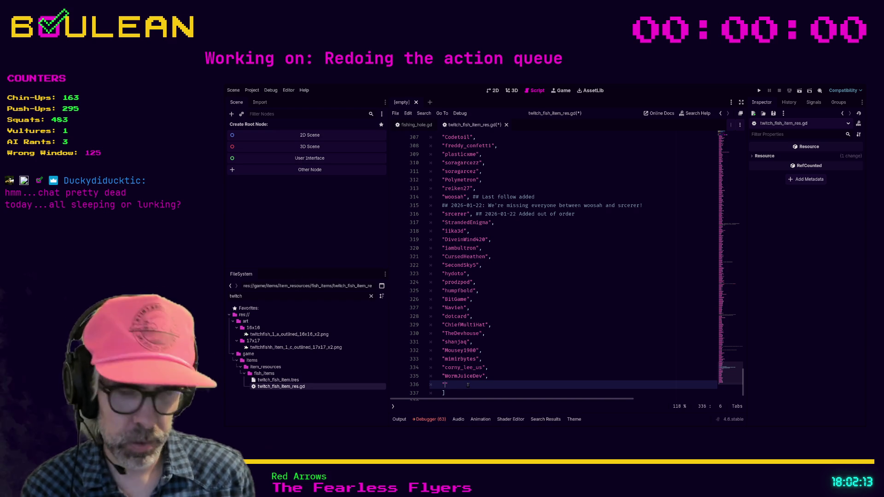
Add two new quoted viewer names on lines 336–337 of the follower list
text(")
text(Cherri)
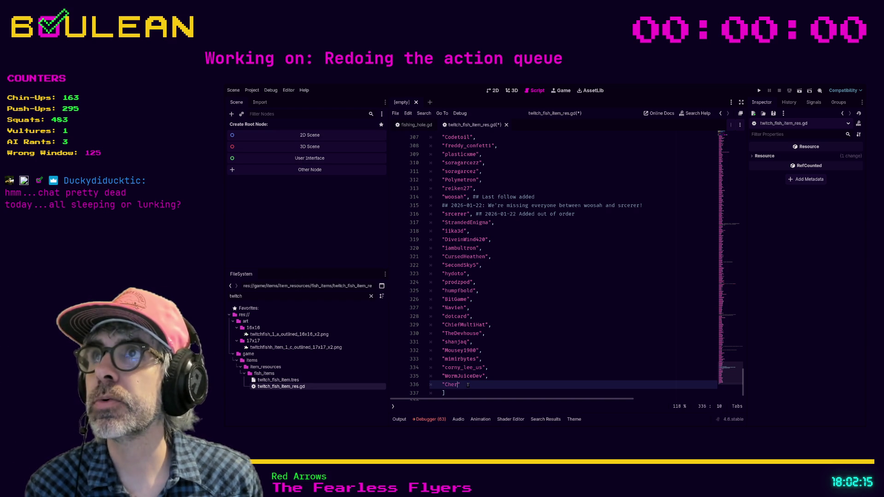
text(_XO)
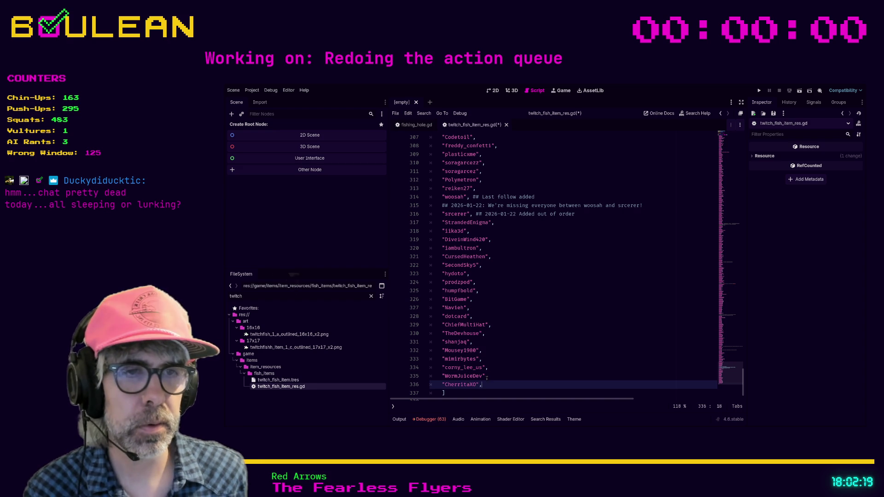
key(Return)
text("Bo)
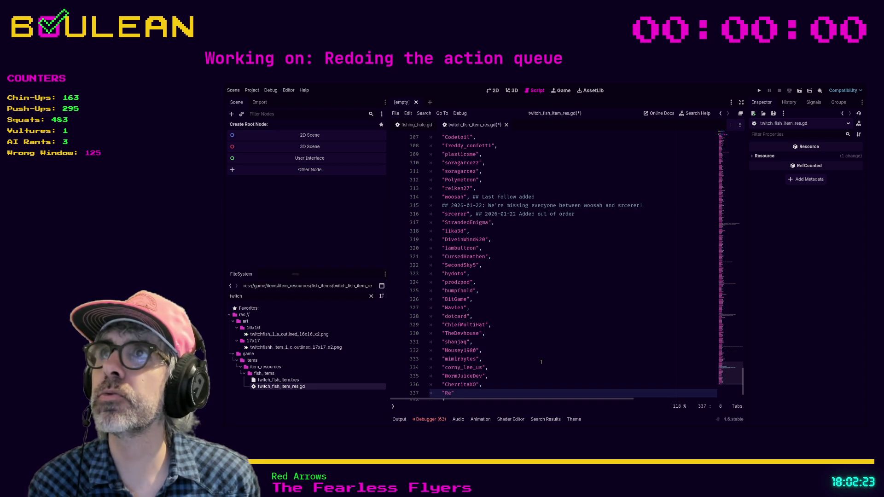
text(belW)
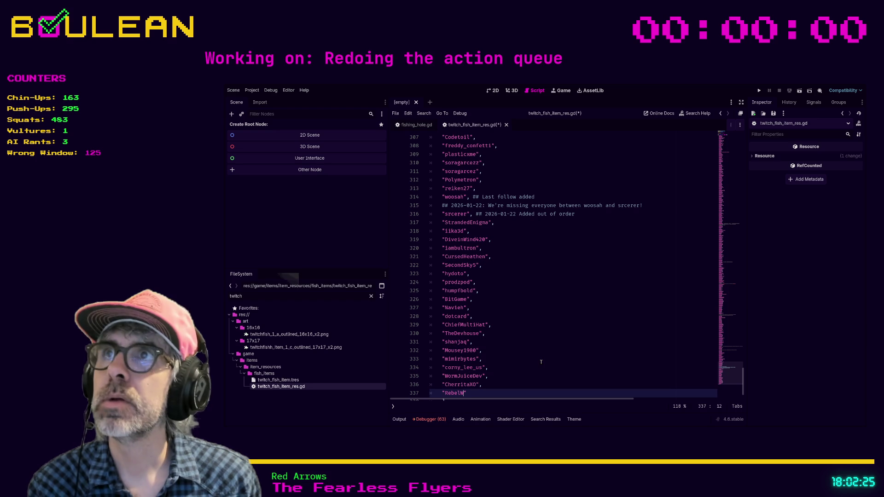
text(itho)
text(utAPause")
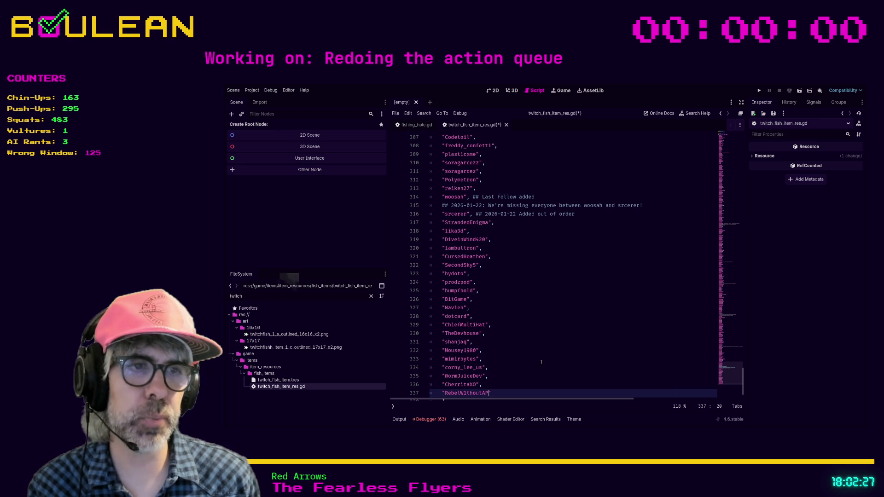
text(,)
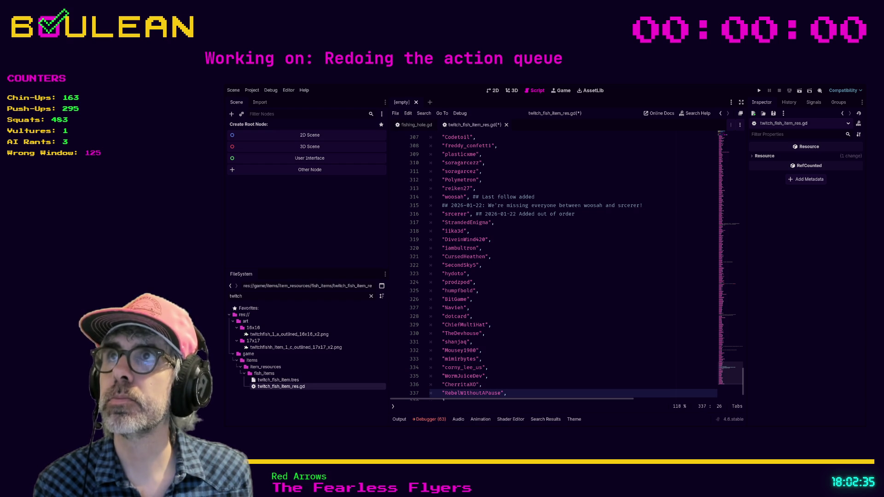
Save the script with Ctrl+S and run the game project with F5
click(536, 310)
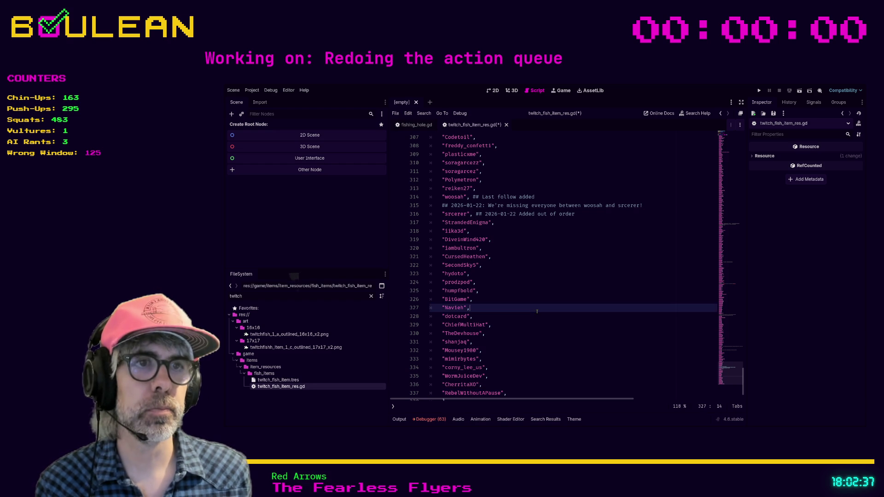
key(ctrl+s)
key(F5)
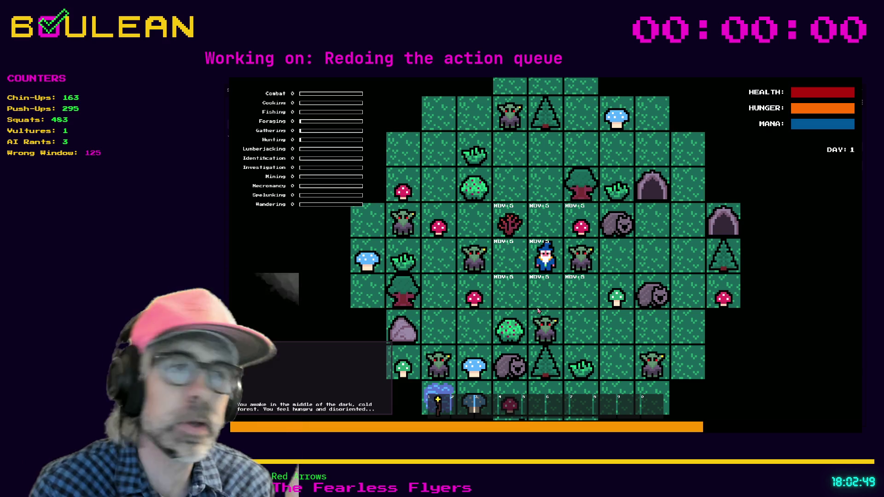
Step the wizard one tile diagonally down-right, advancing time to 18:40 on Day 1
click(538, 310)
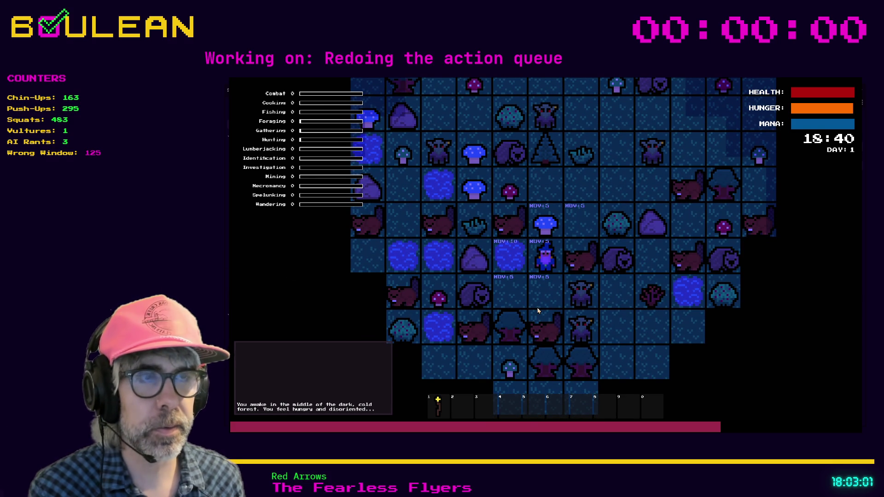
Show interaction targets and fish the Fishing Hole to the left five times
key(Tab)
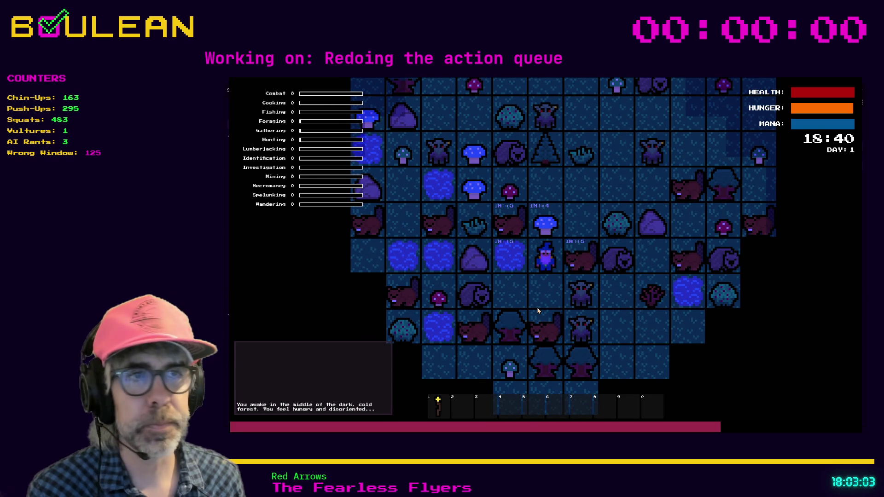
key(Left)
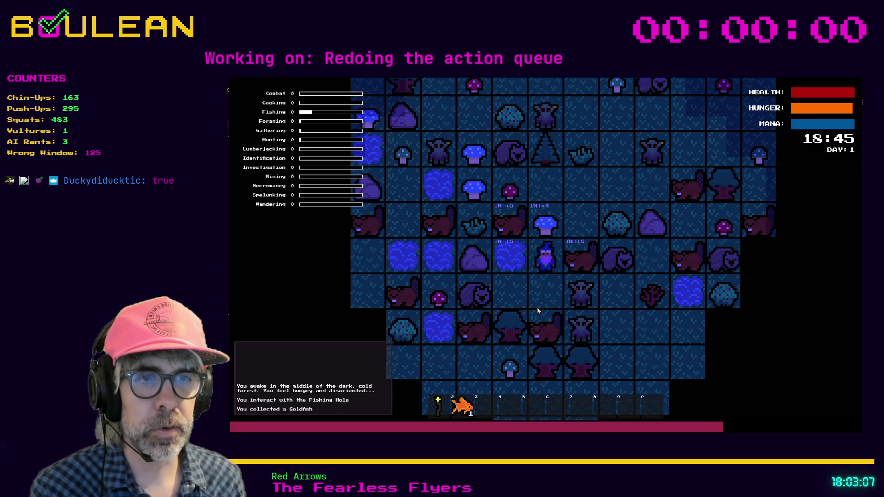
key(Left)
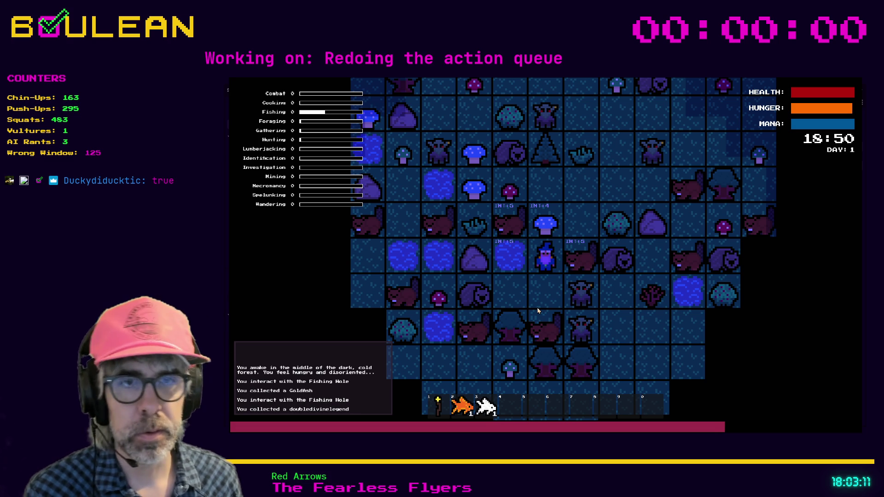
key(Left)
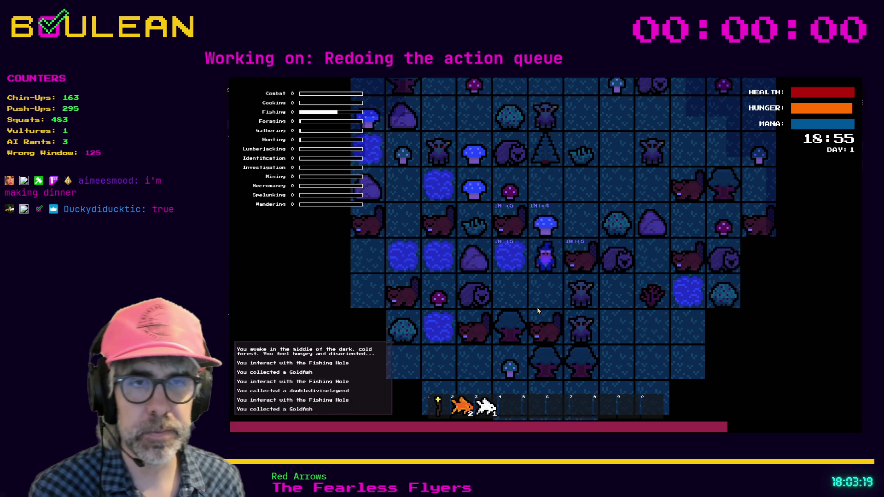
key(Left)
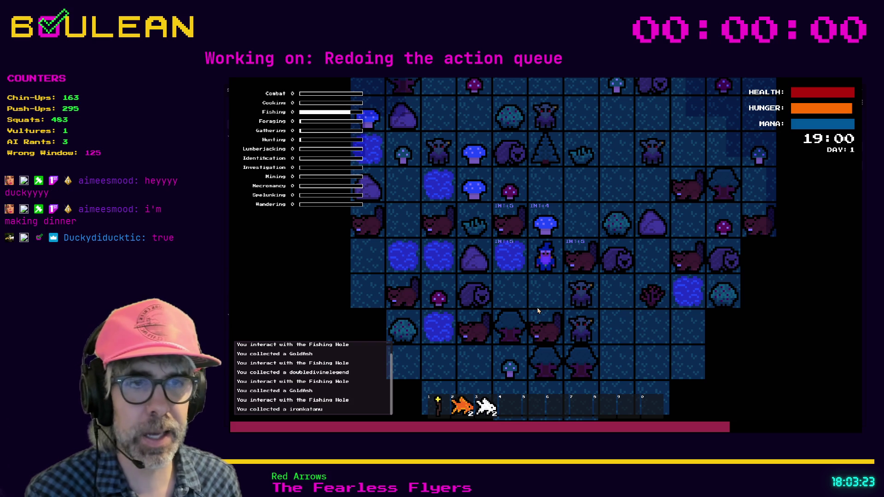
key(Left)
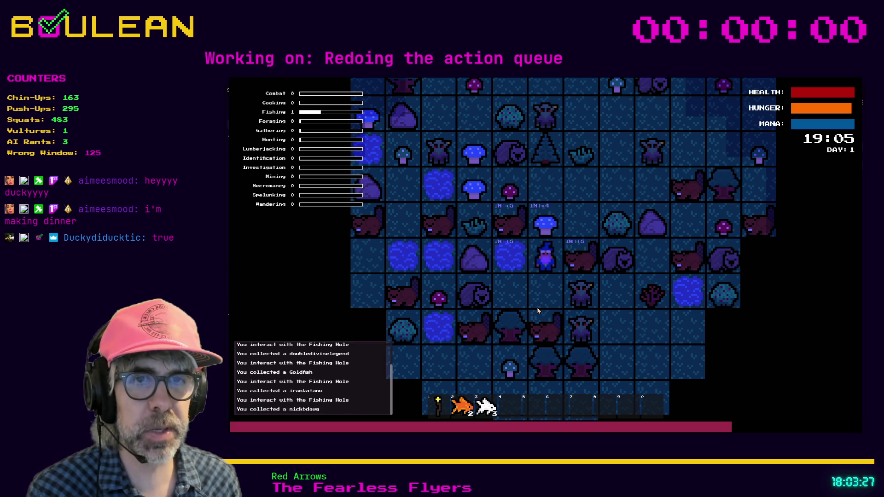
key(Escape)
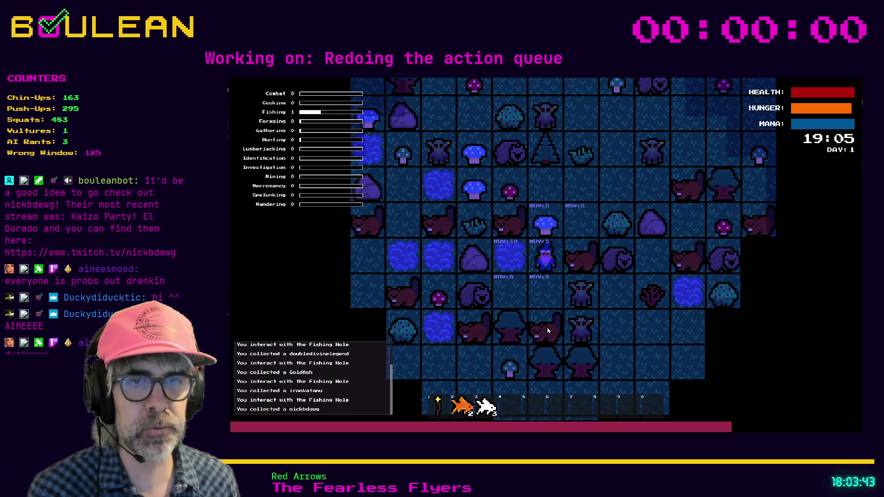
Fish the Fishing Hole six more times, raising Fishing to 1, then switch to move mode
key(e)
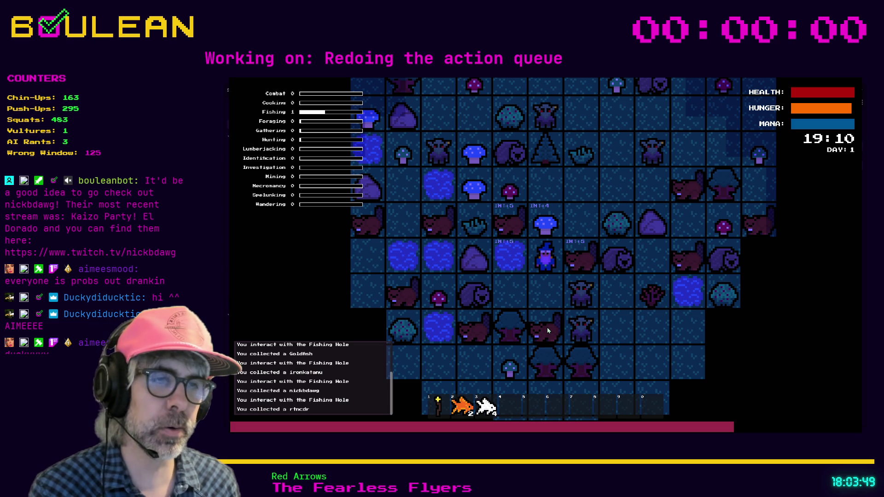
key(space)
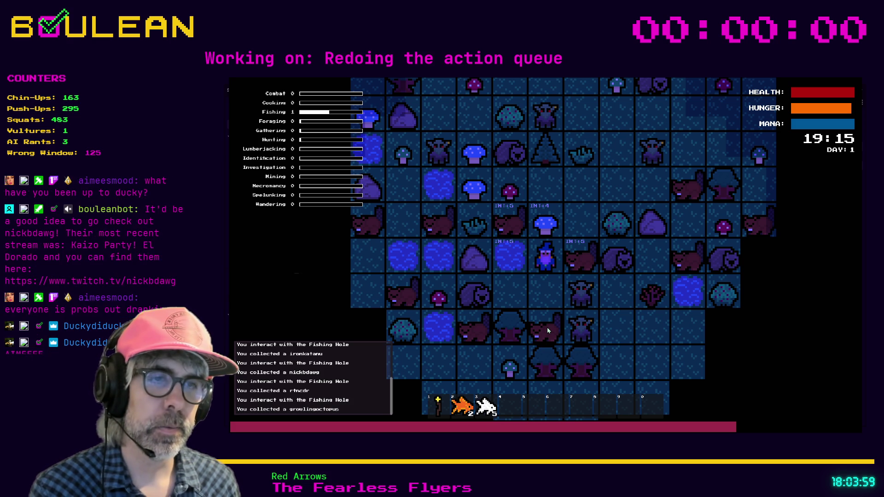
key(Up)
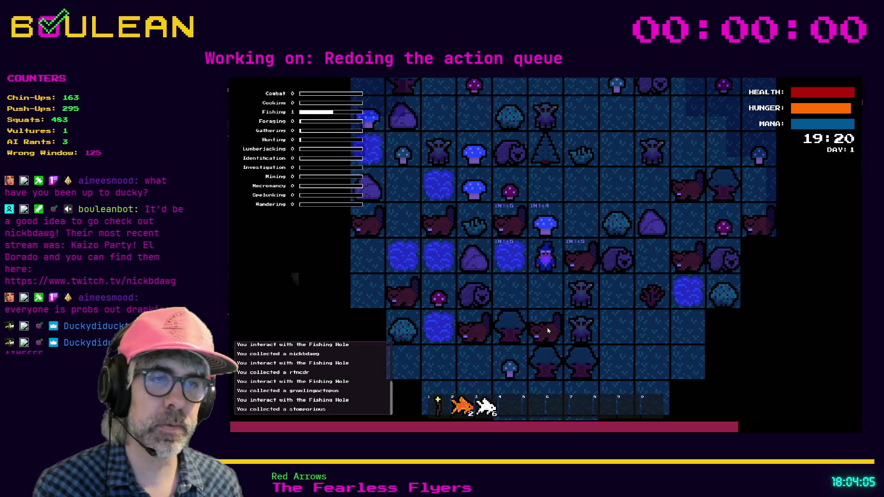
key(Up)
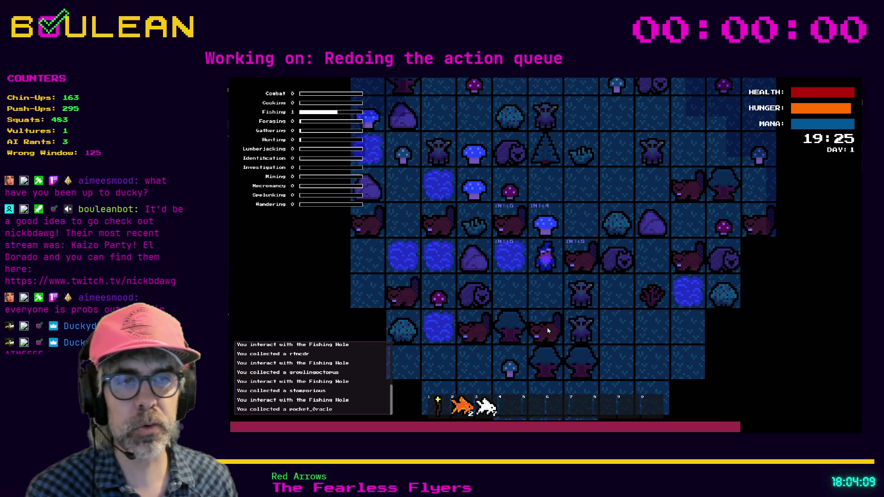
key(Up)
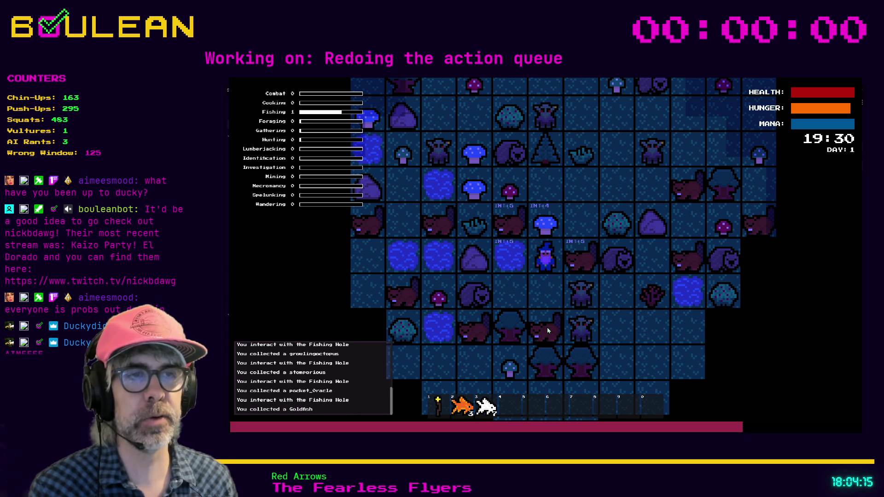
key(Up)
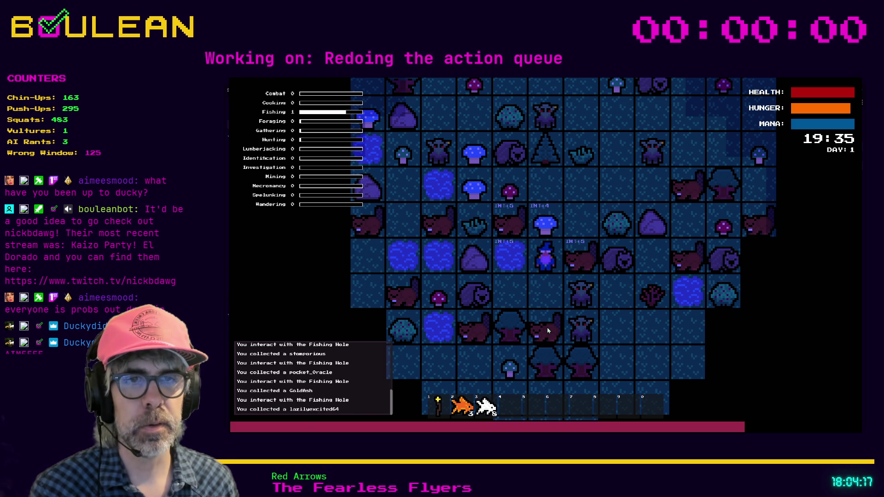
key(m)
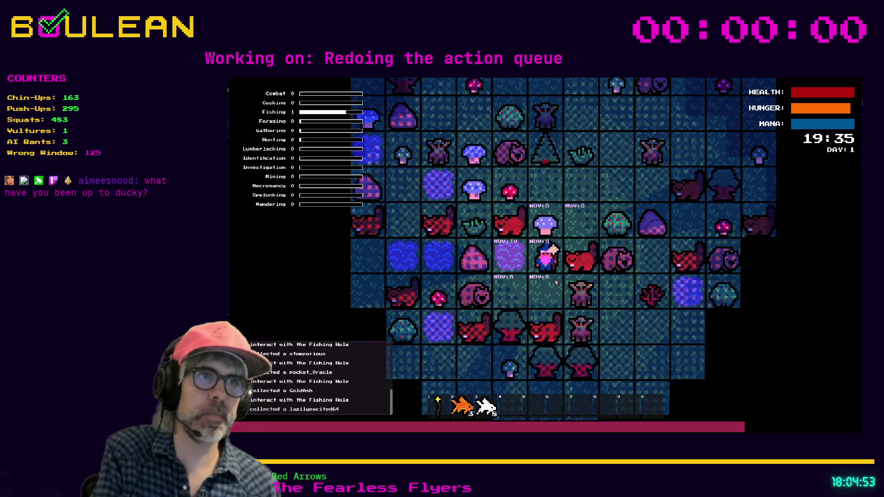
Hit the adjacent Beaver twice for 7 damage each, then stop the game with F8
key(Right)
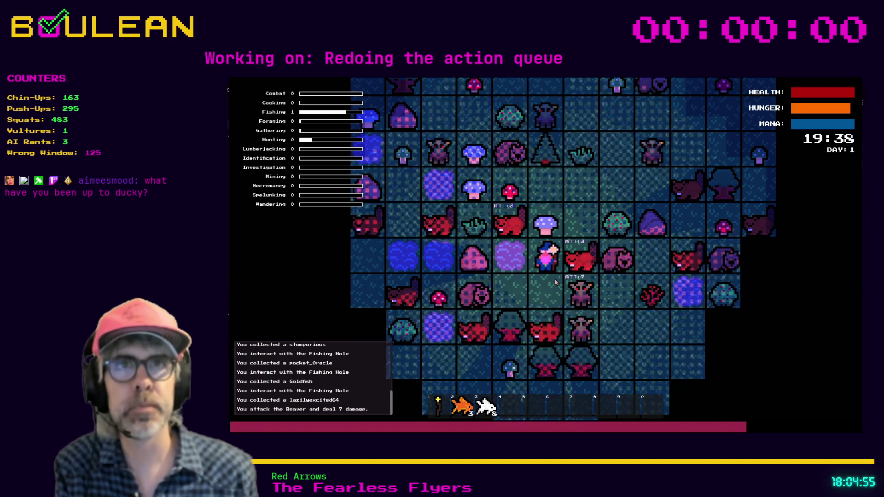
key(Right)
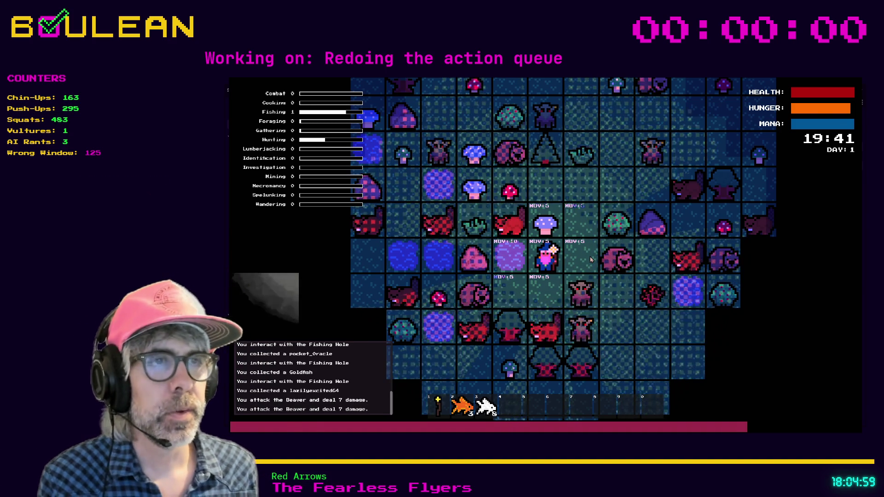
key(F8)
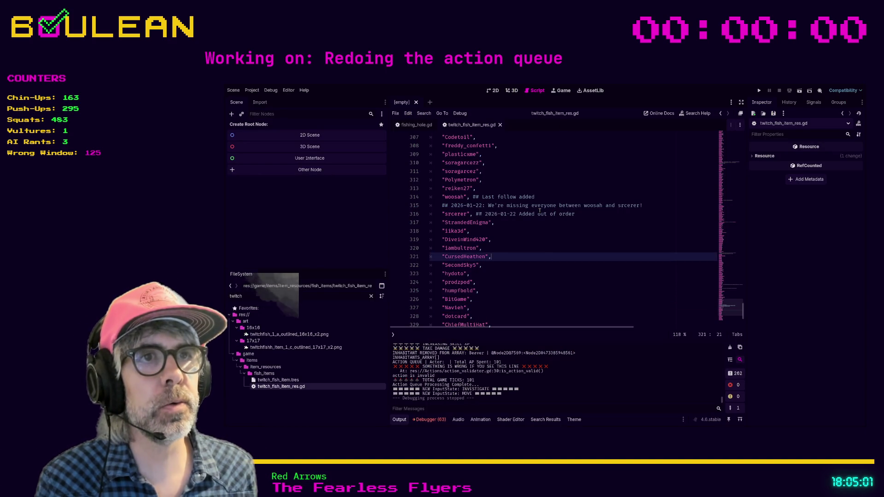
Select the old FileSystem filter text so it can be replaced
scroll(540, 210, down, 1)
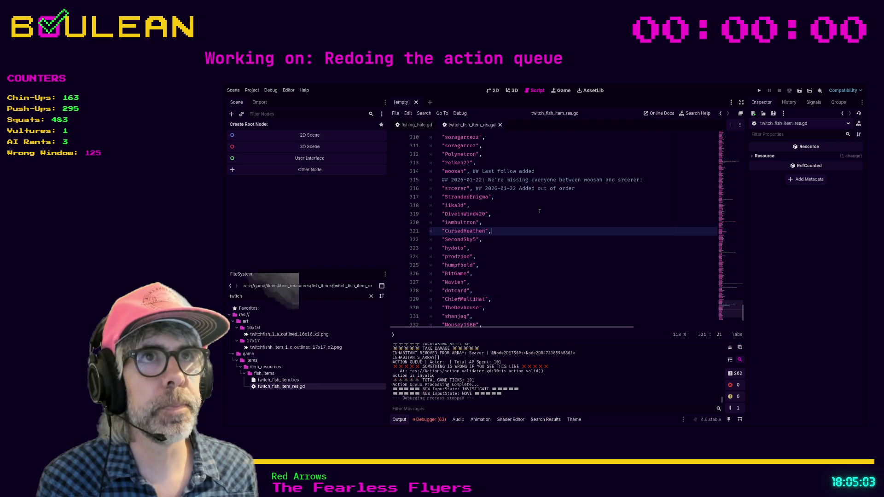
key(ctrl+alt+p)
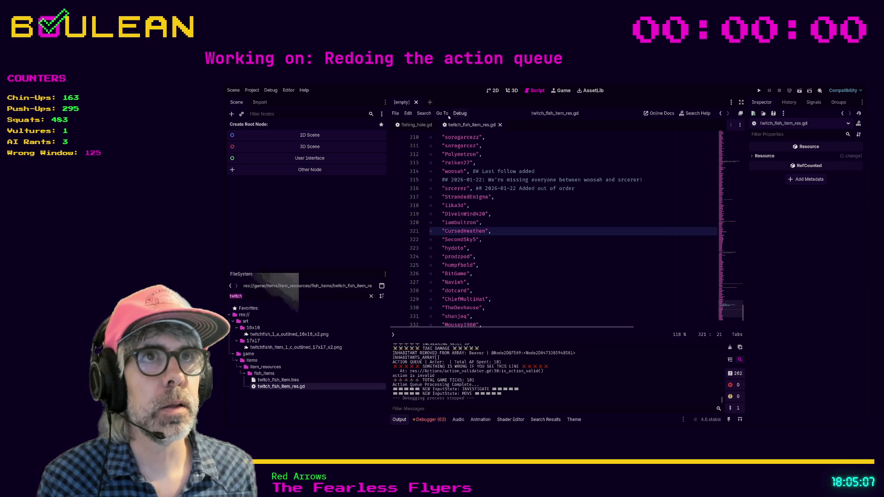
Filter FileSystem for 'player' and open player.gd from the player folder
text(pla)
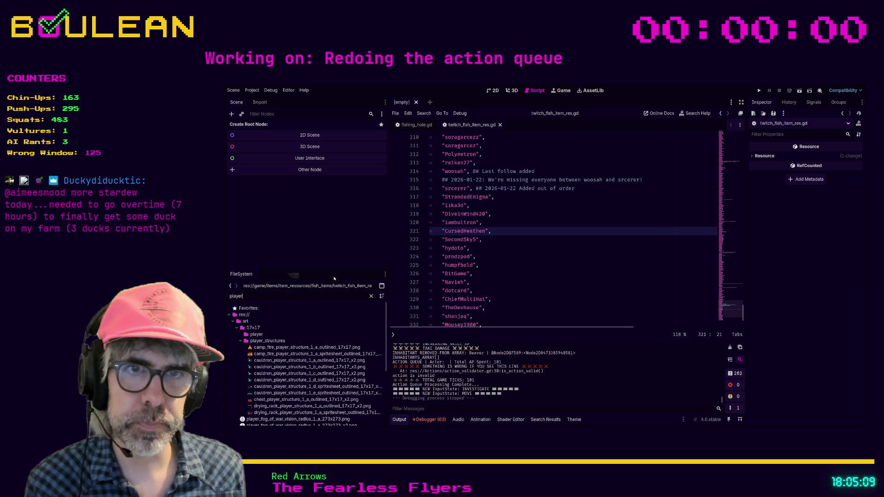
text(yer)
scroll(321, 323, down, 3)
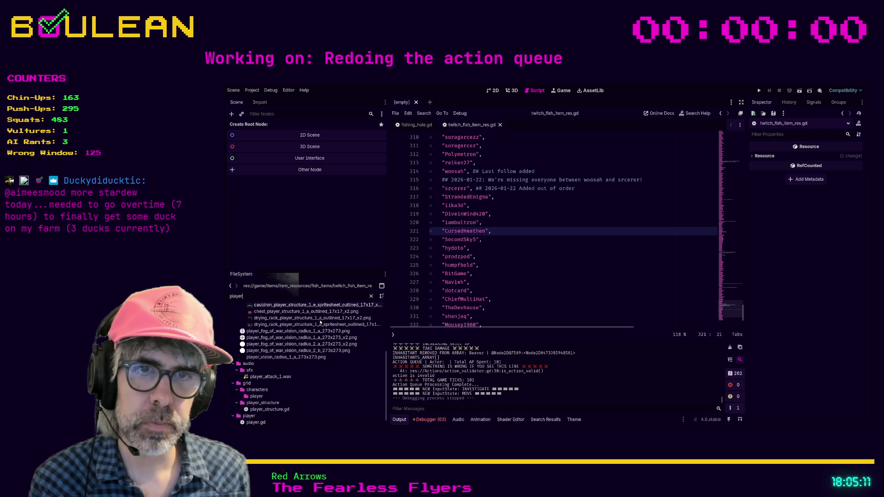
scroll(320, 323, up, 1)
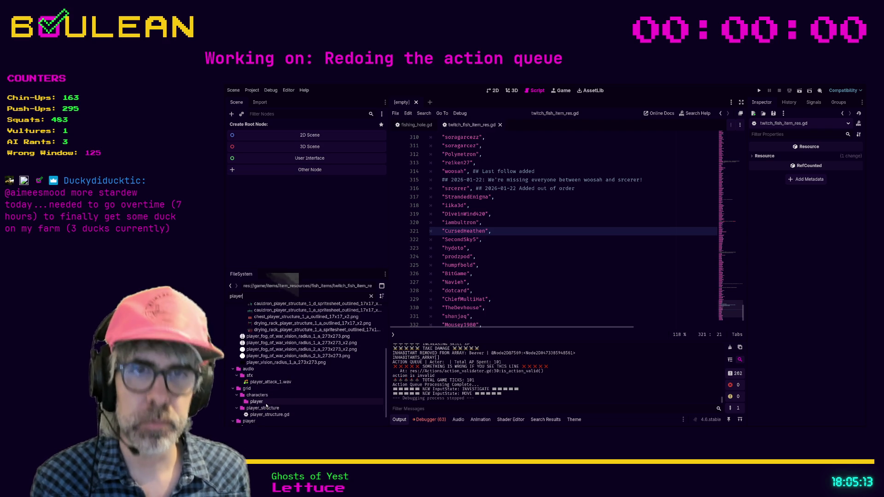
scroll(266, 410, down, 2)
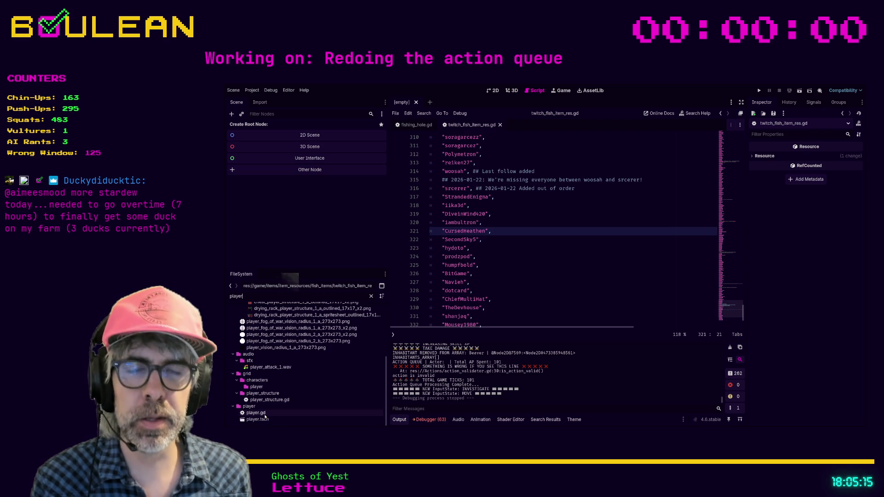
double_click(265, 414)
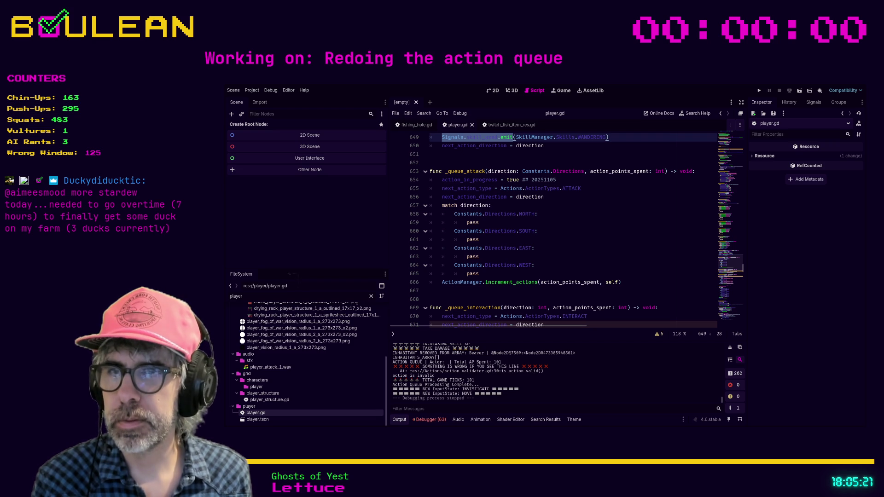
Review player.gd's attack code, folding and unfolding the _queue_attack function
click(539, 231)
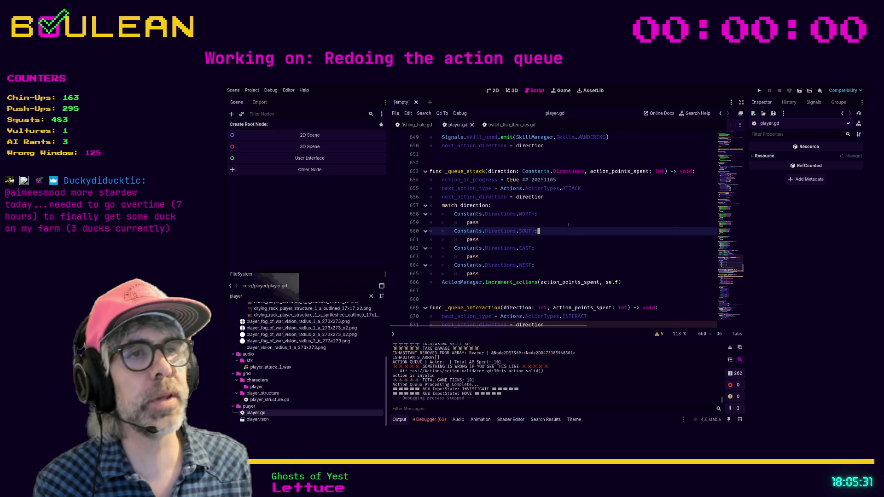
scroll(569, 224, up, 2)
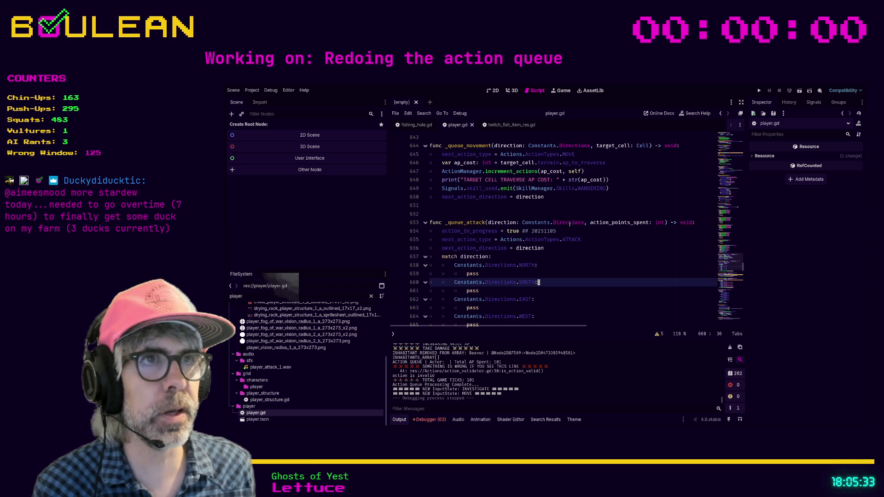
scroll(570, 225, up, 1)
scroll(619, 205, down, 7)
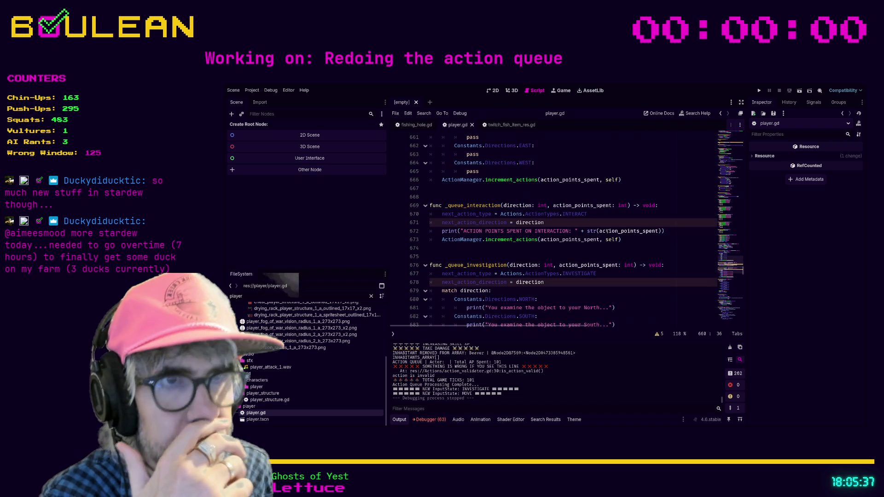
scroll(607, 231, down, 2)
scroll(567, 232, down, 1)
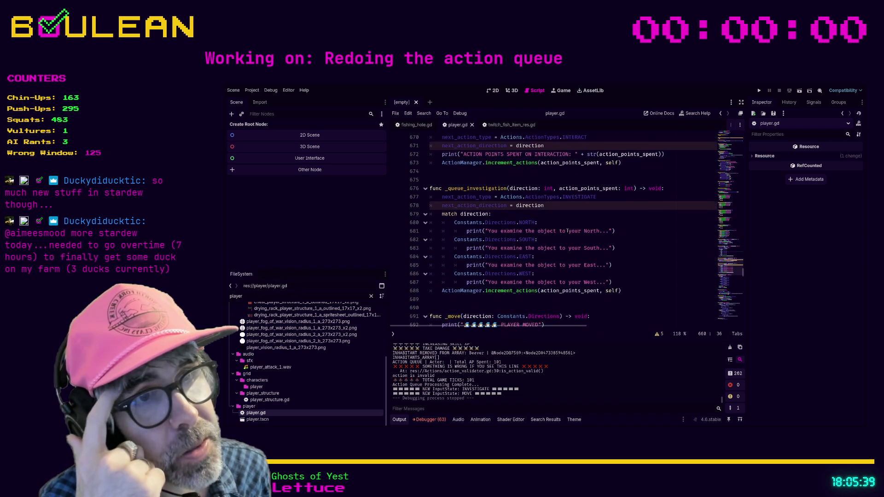
scroll(567, 231, up, 7)
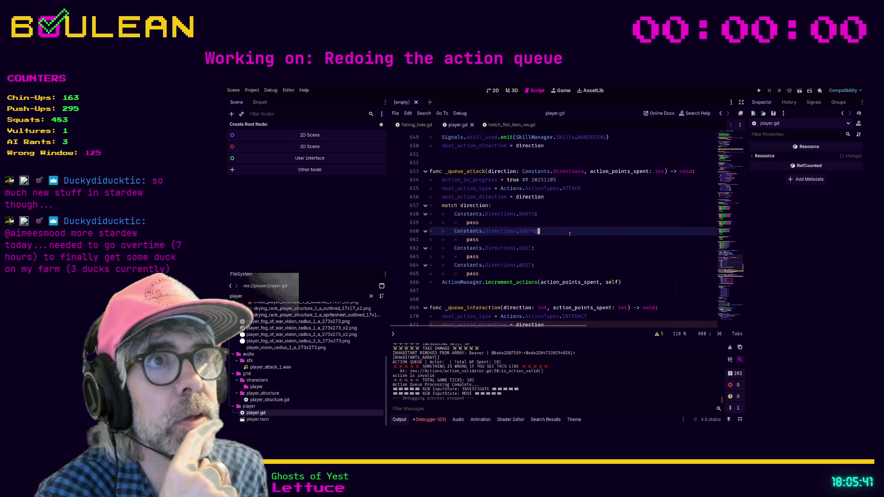
click(426, 172)
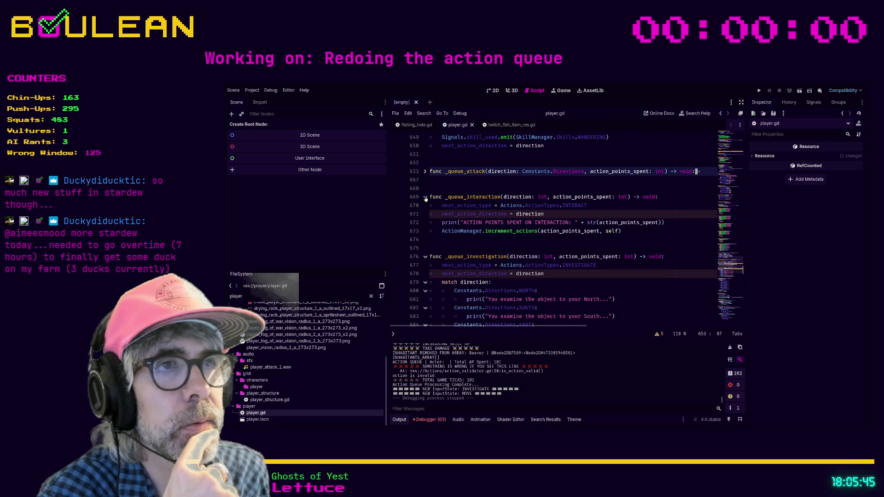
click(426, 172)
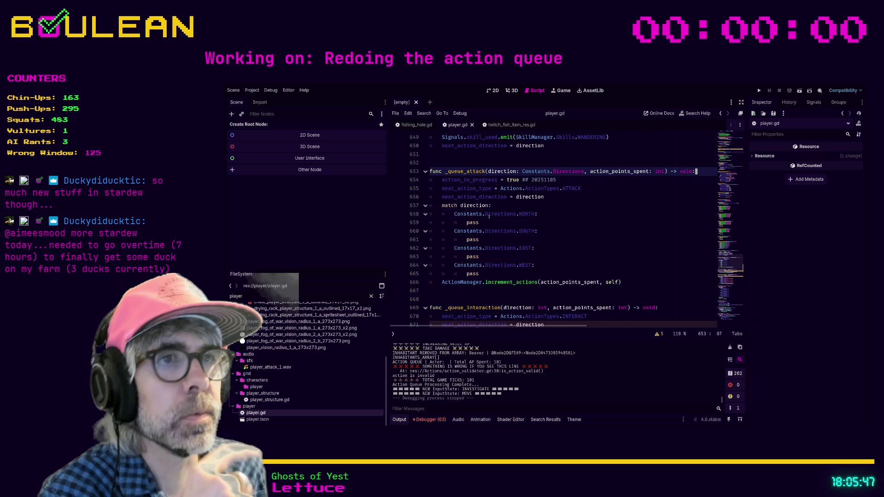
Place the caret on line 672 and collapse the _queue_interaction function
scroll(489, 216, down, 2)
click(670, 284)
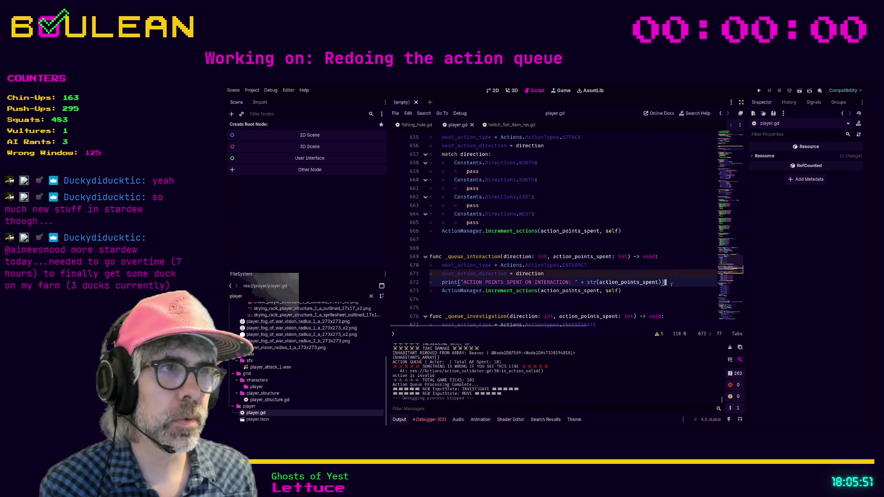
click(425, 257)
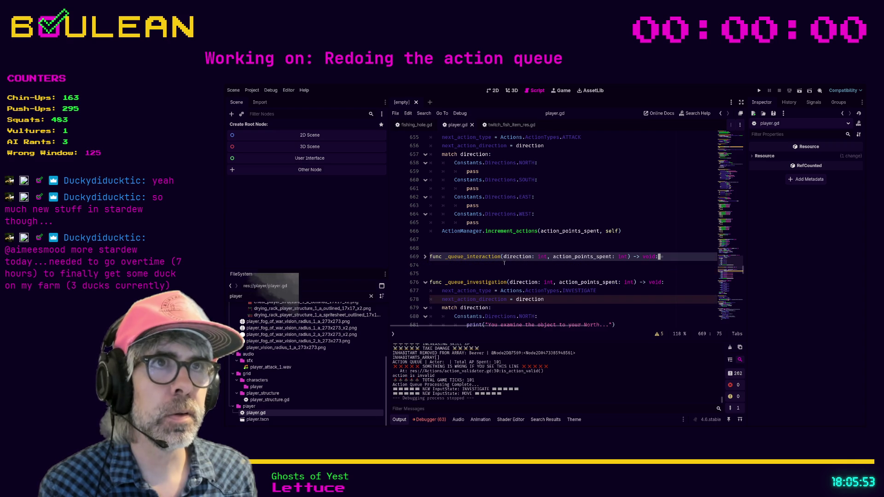
scroll(539, 247, up, 2)
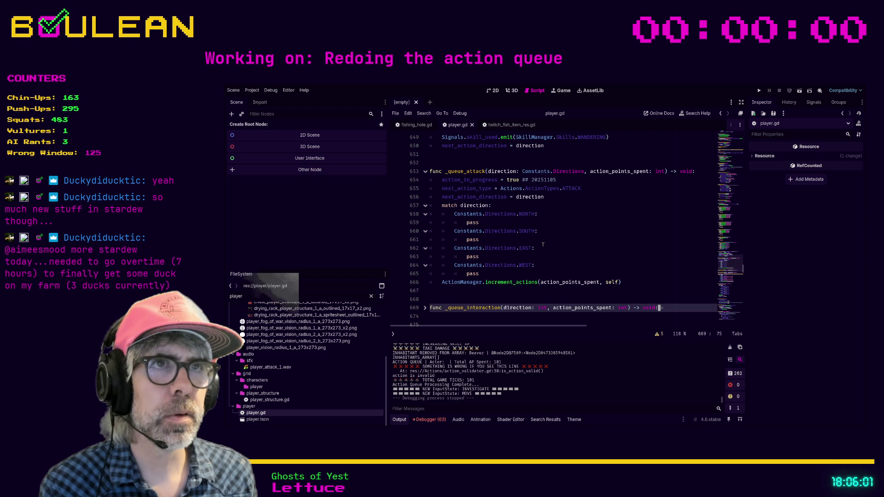
scroll(543, 245, up, 2)
scroll(543, 244, up, 6)
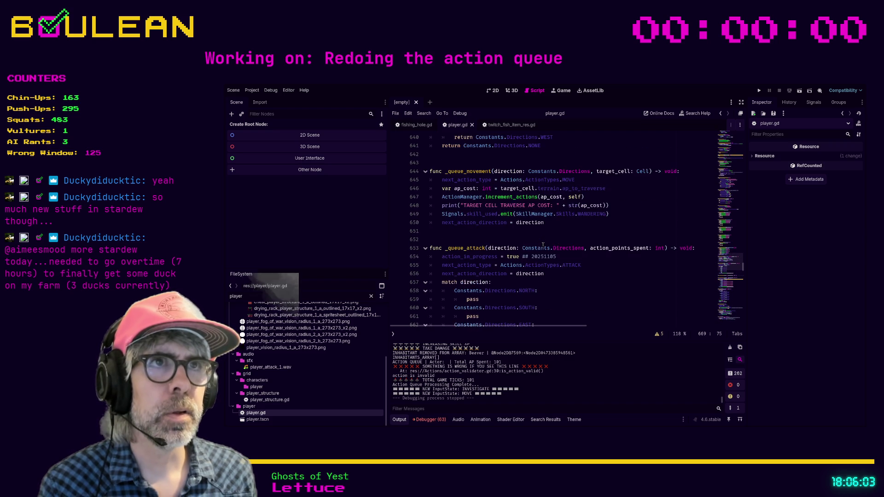
scroll(543, 244, down, 9)
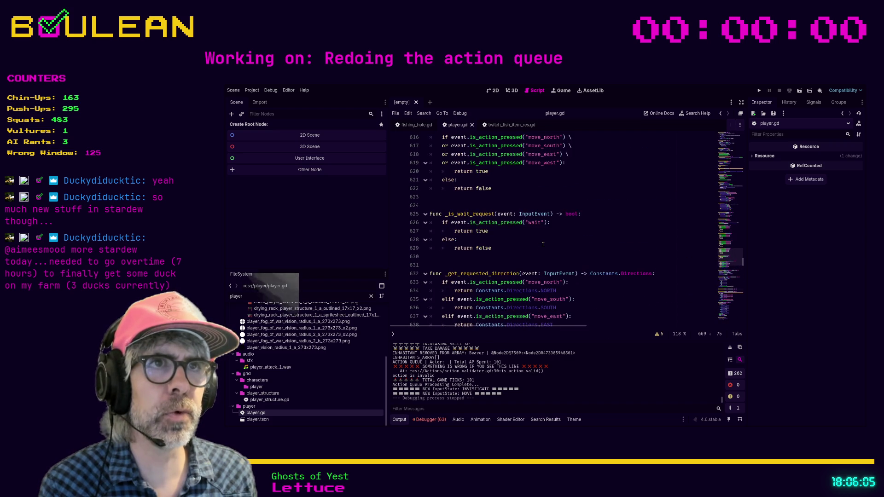
scroll(529, 234, down, 5)
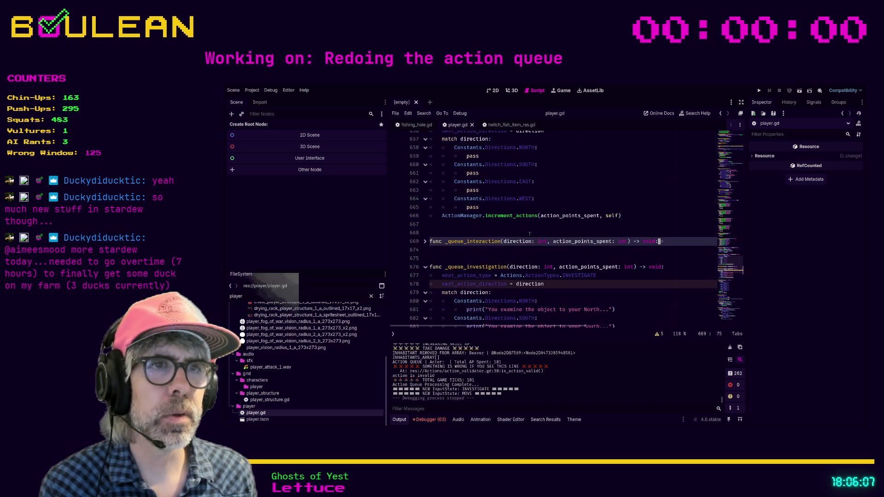
scroll(530, 234, down, 7)
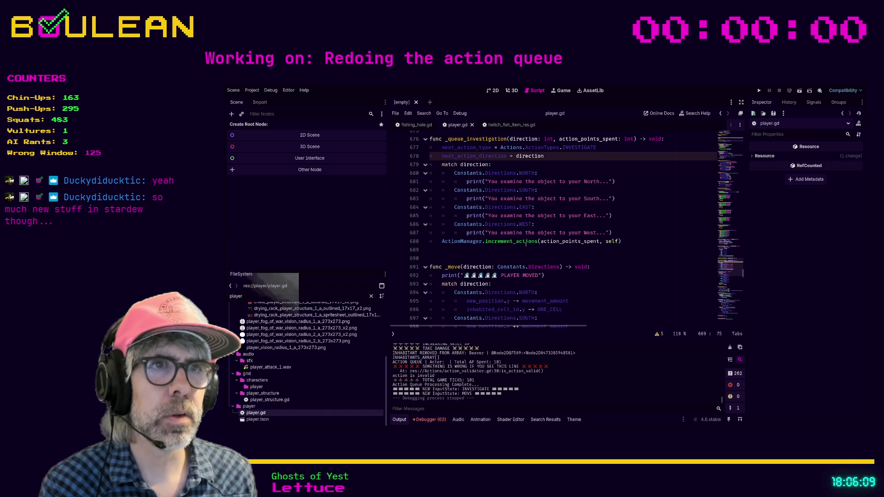
scroll(526, 245, down, 10)
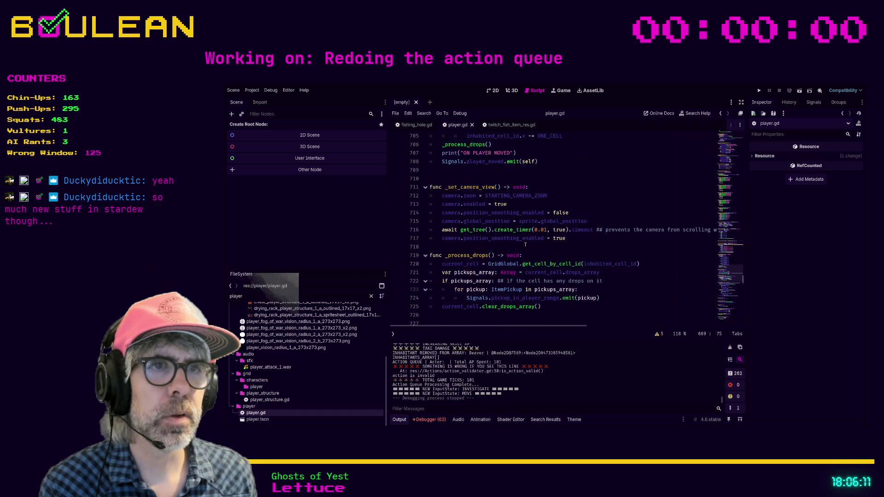
scroll(525, 244, down, 9)
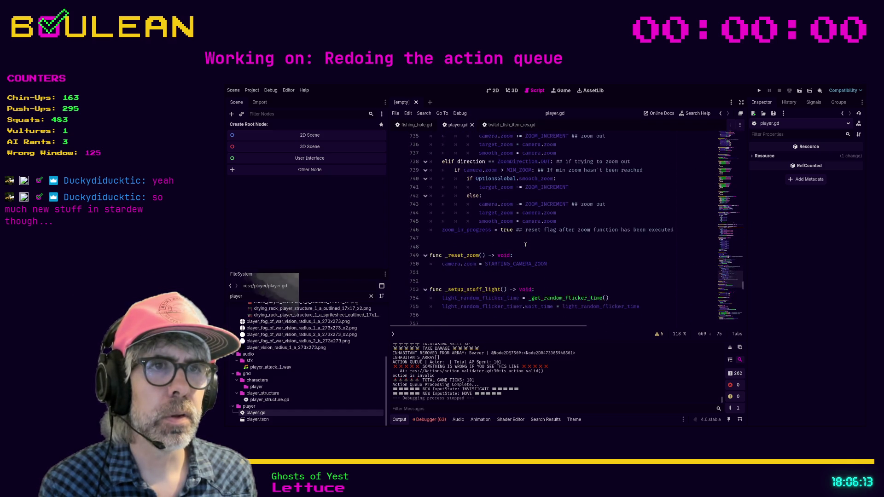
scroll(525, 246, down, 9)
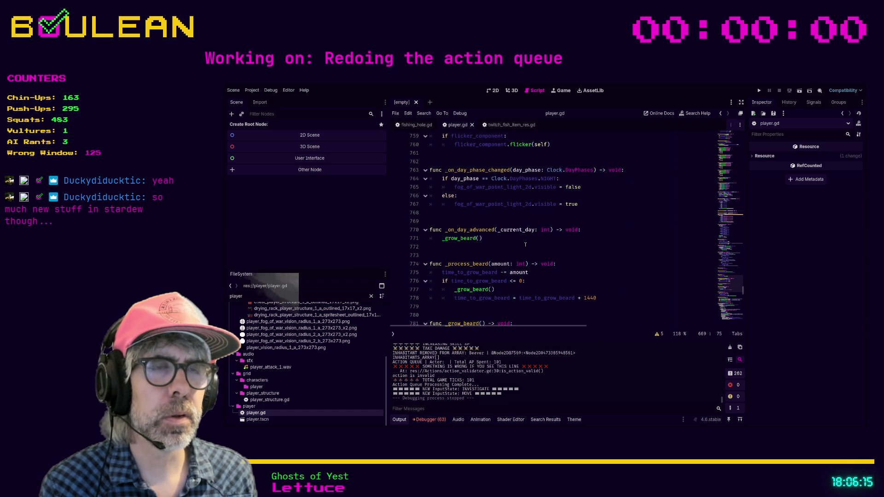
scroll(525, 245, down, 1)
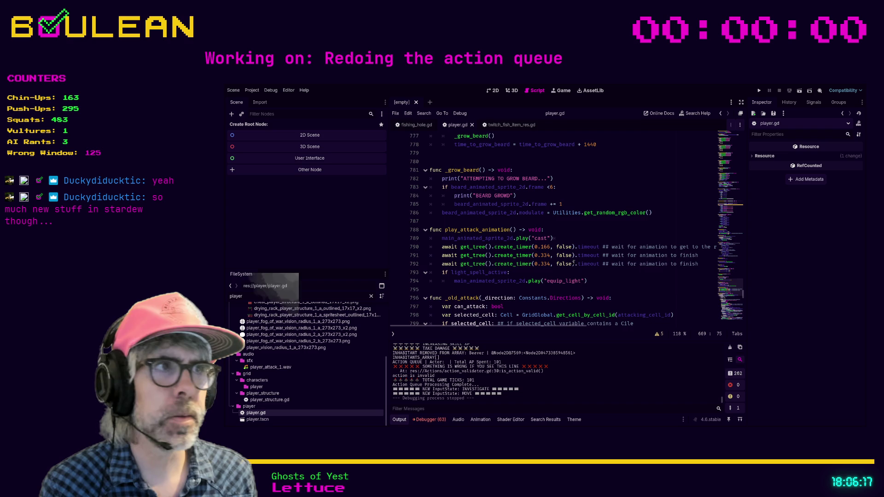
scroll(574, 263, down, 7)
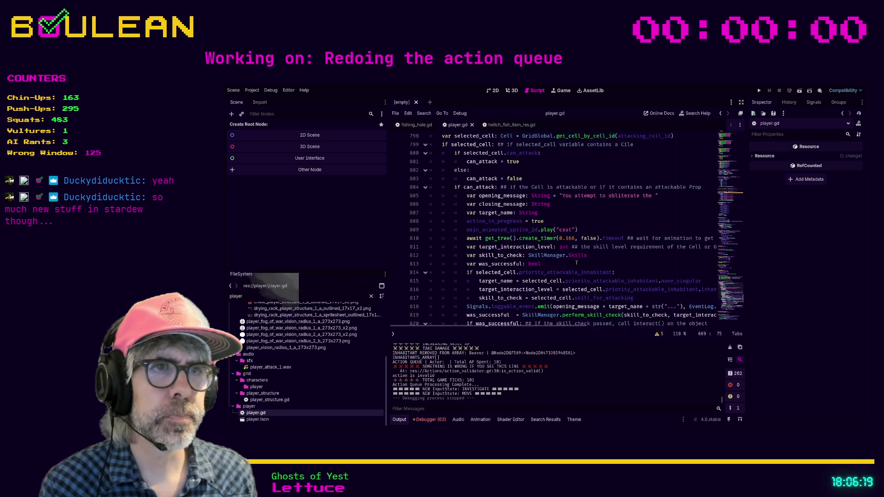
scroll(576, 262, down, 7)
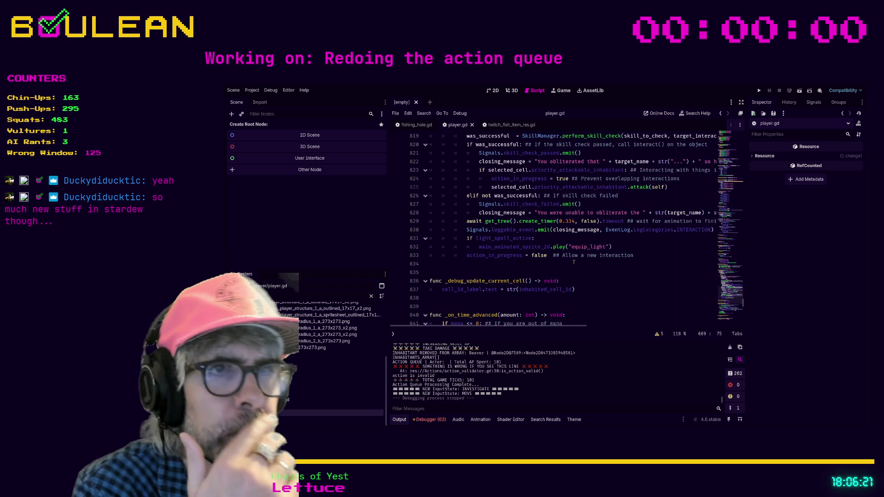
scroll(574, 262, down, 11)
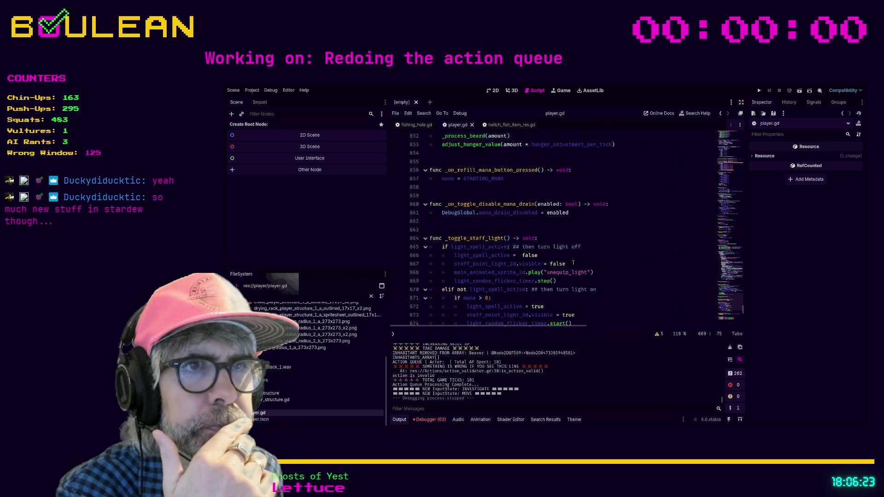
scroll(573, 263, down, 11)
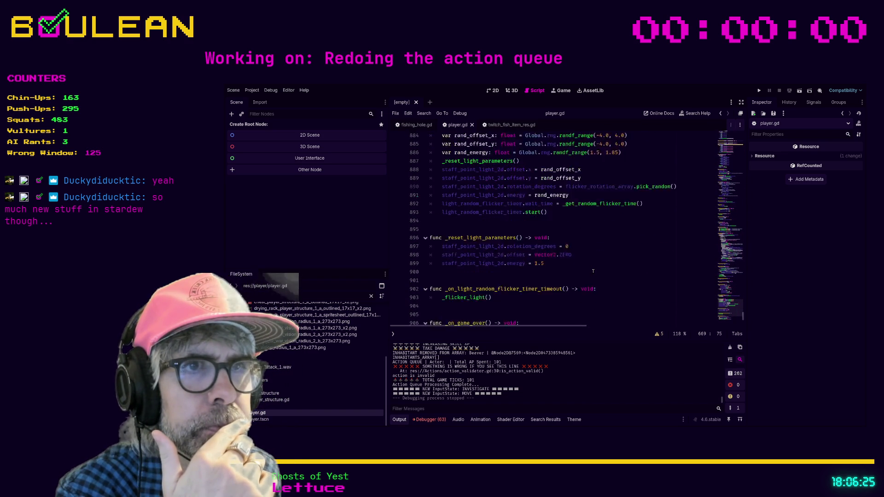
scroll(593, 271, down, 4)
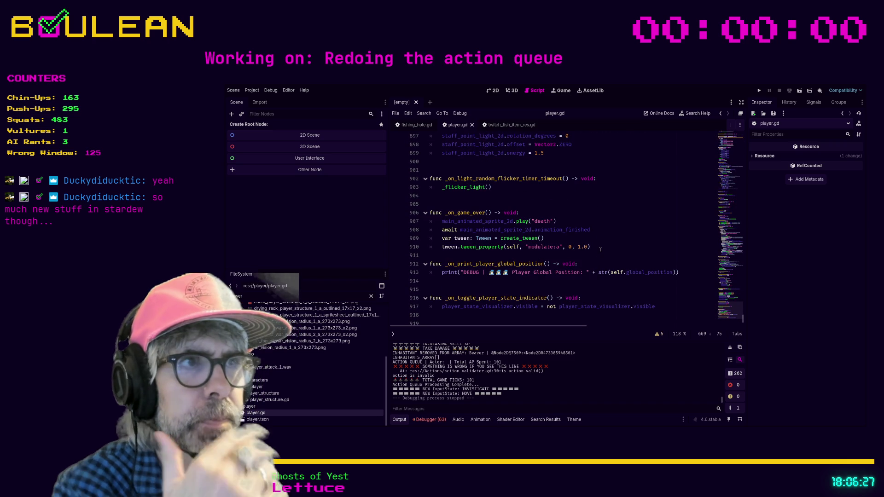
click(600, 249)
Undo back to the light-spell check on line 844 and bookmark that line
key(ctrl+z)
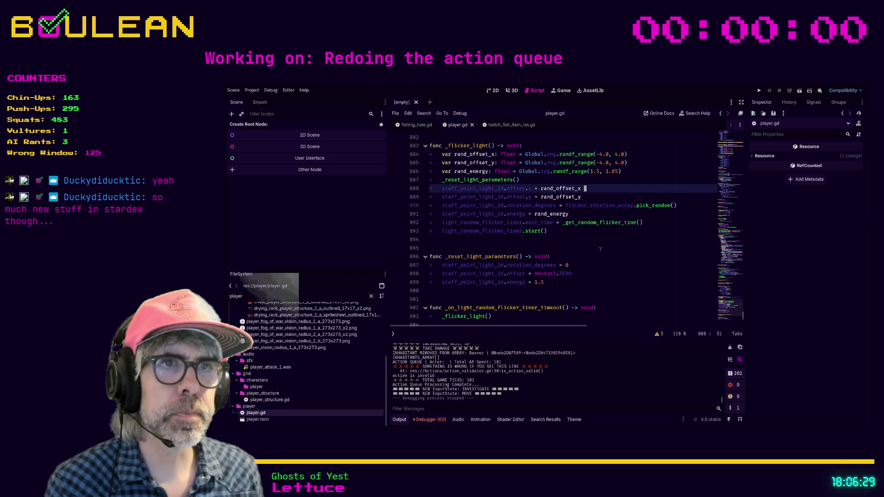
key(ctrl+z)
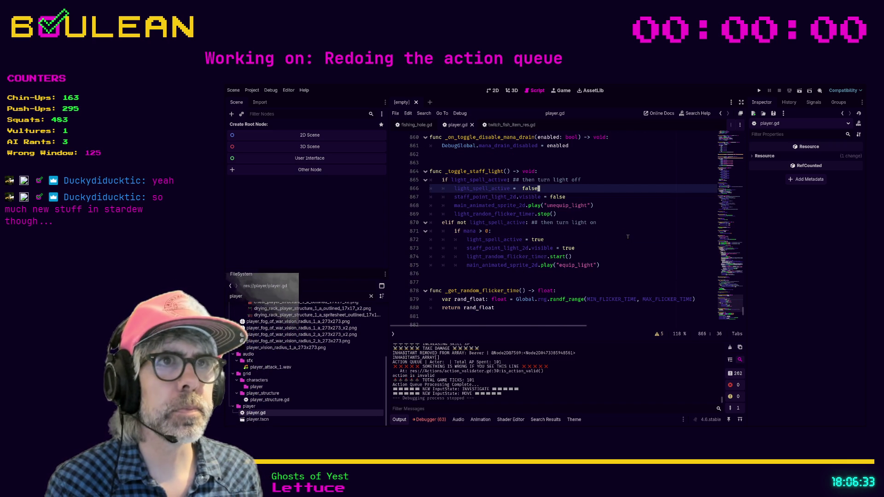
scroll(628, 237, up, 1)
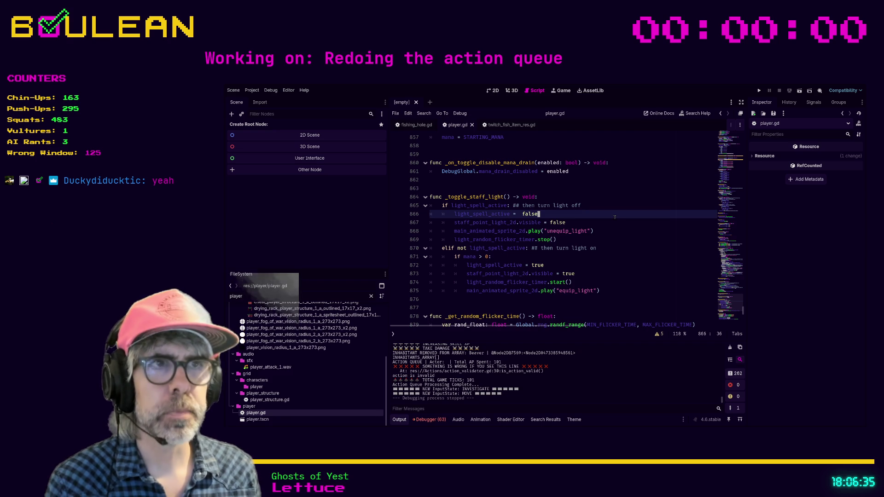
key(ctrl+z)
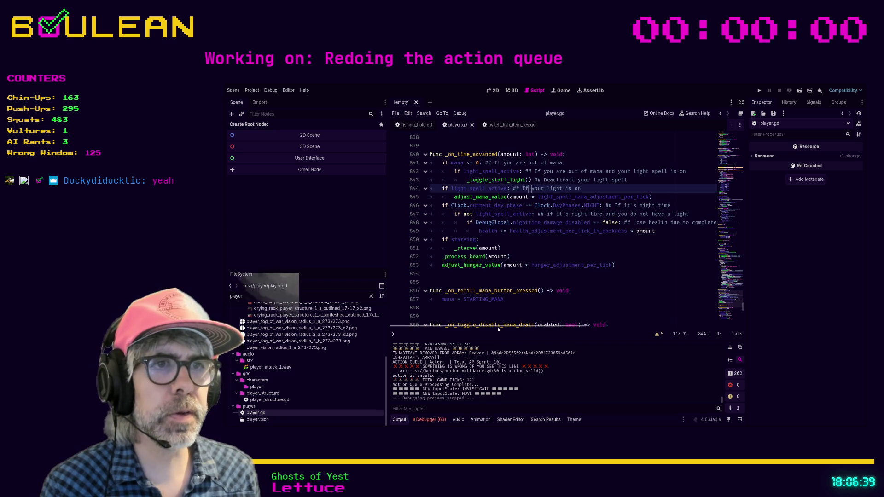
click(603, 190)
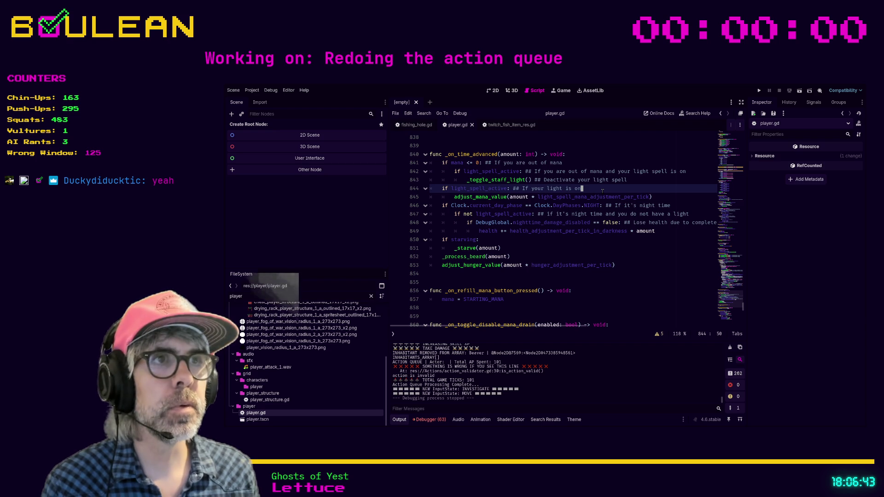
key(ctrl+alt+b)
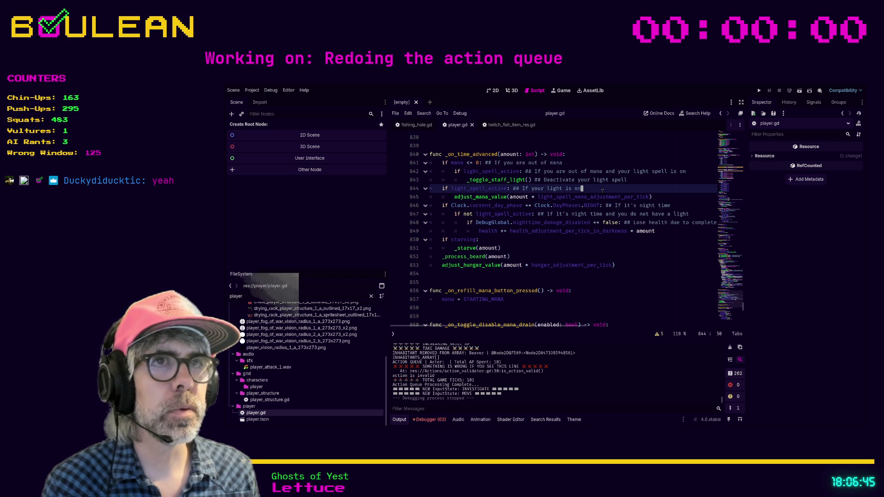
scroll(602, 190, up, 7)
click(602, 191)
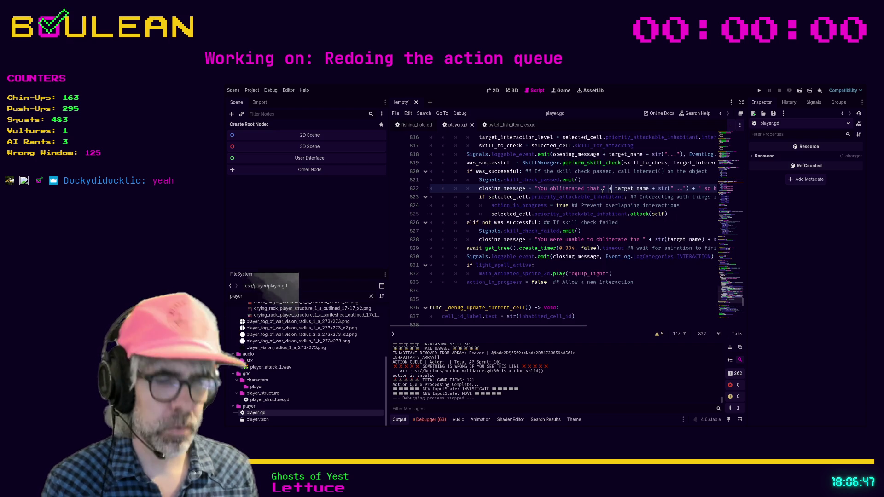
Jump to the bookmarked line 384 in player.gd and search the script for 'todo'
key(ctrl+b)
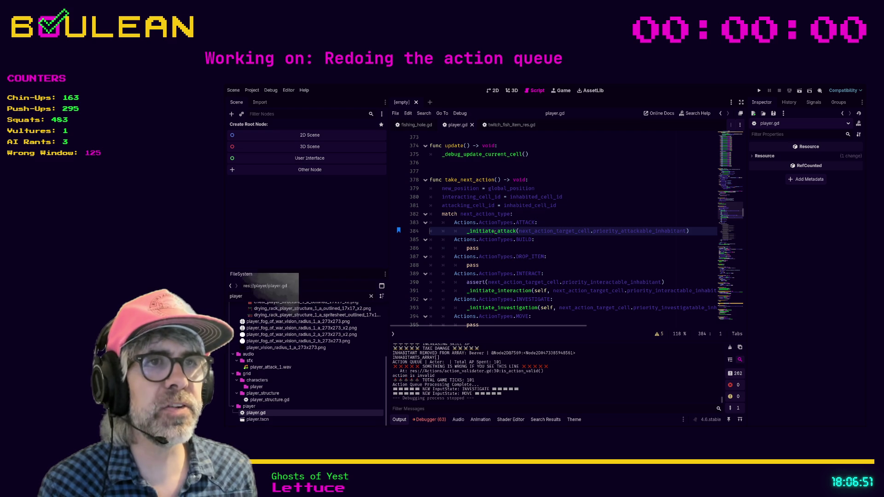
scroll(540, 239, down, 1)
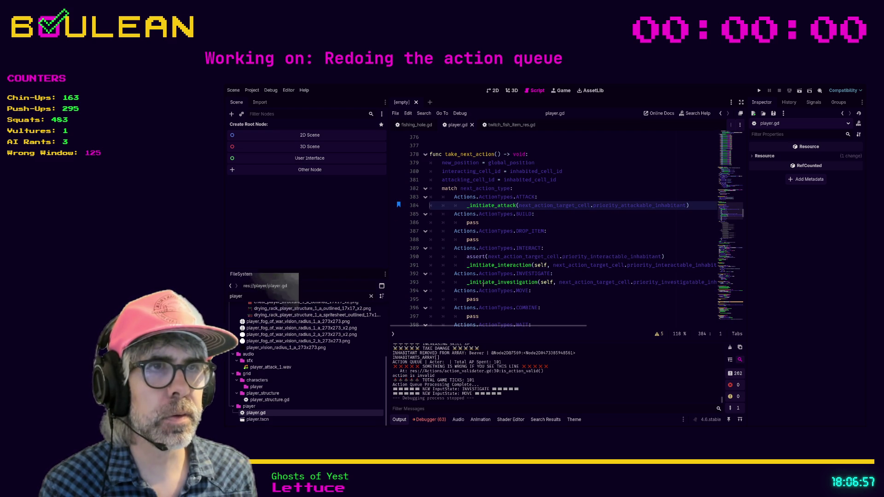
click(555, 238)
key(ctrl+f)
text(todo)
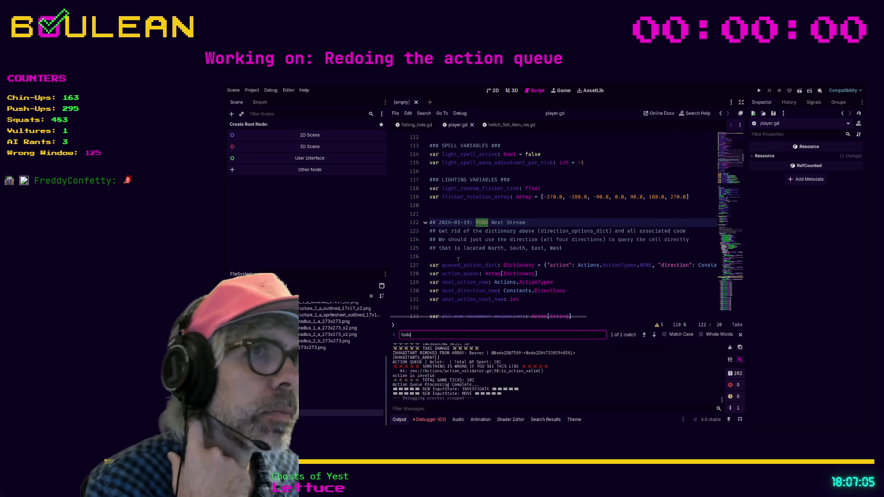
Search for direction_options_dict from the line 122 TODO note, confirming it appears only there
scroll(509, 254, up, 3)
scroll(509, 255, up, 1)
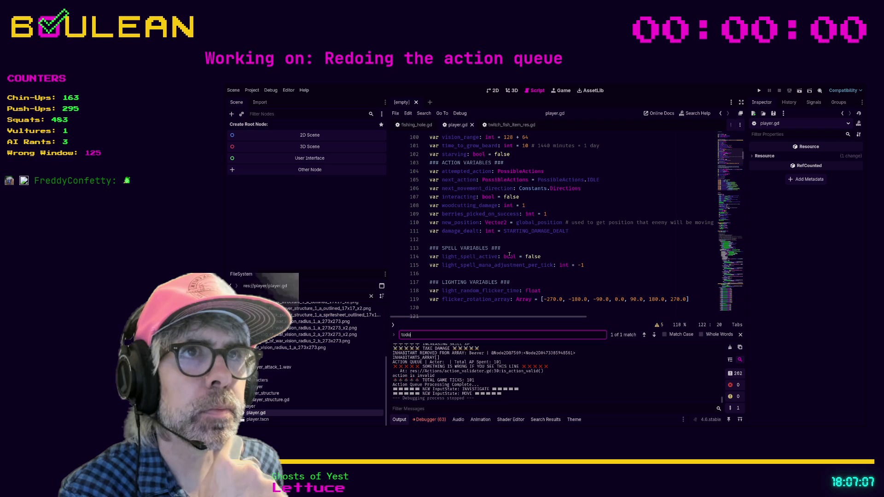
scroll(509, 255, up, 7)
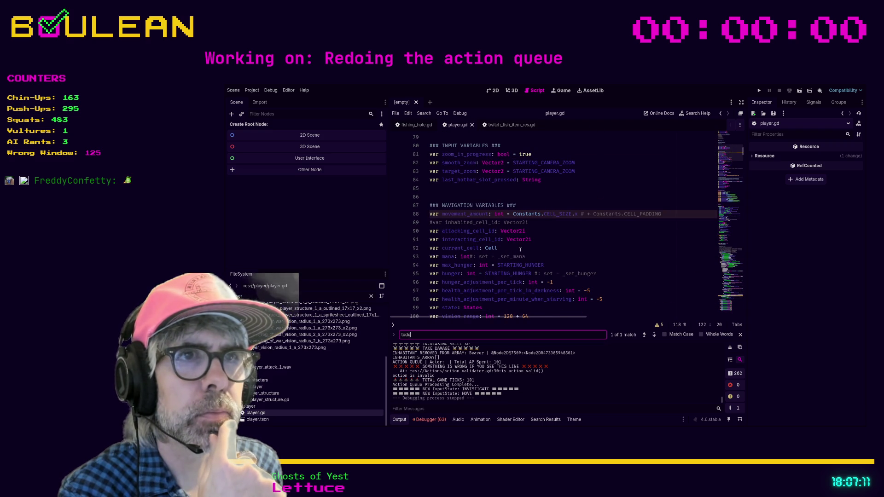
scroll(521, 249, down, 10)
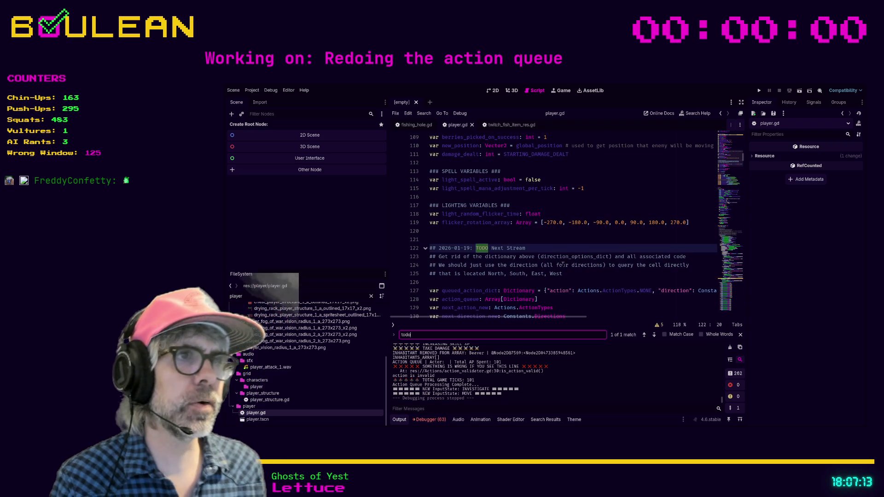
double_click(562, 258)
key(ctrl+f)
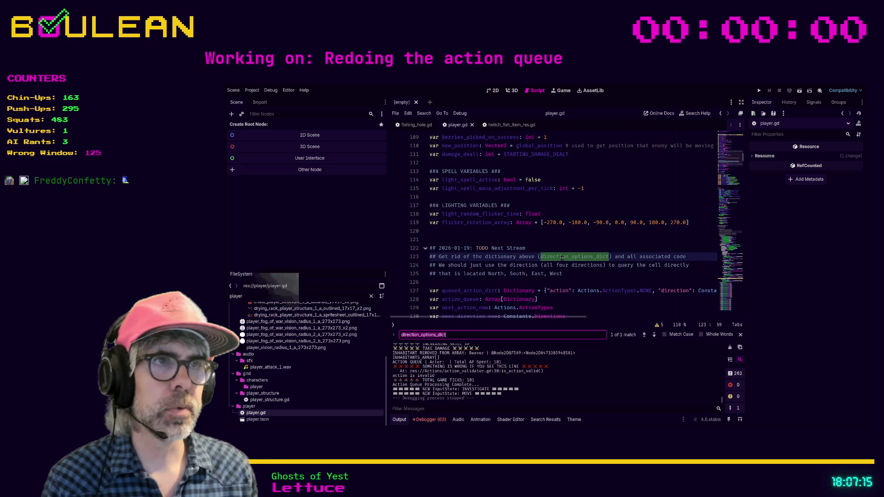
scroll(561, 258, down, 1)
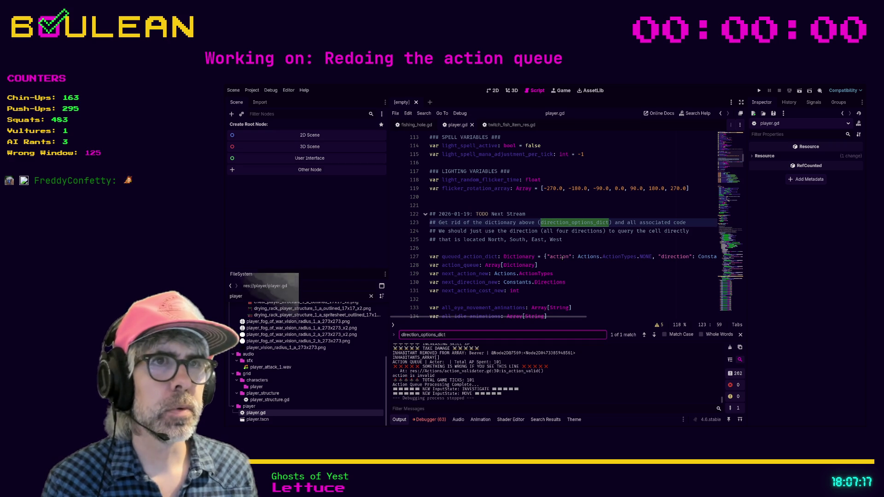
click(573, 240)
Delete the four-line 2026-01-19 TODO comment and its blank line, then re-search 'todo' to confirm none remain
drag(582, 240, 429, 214)
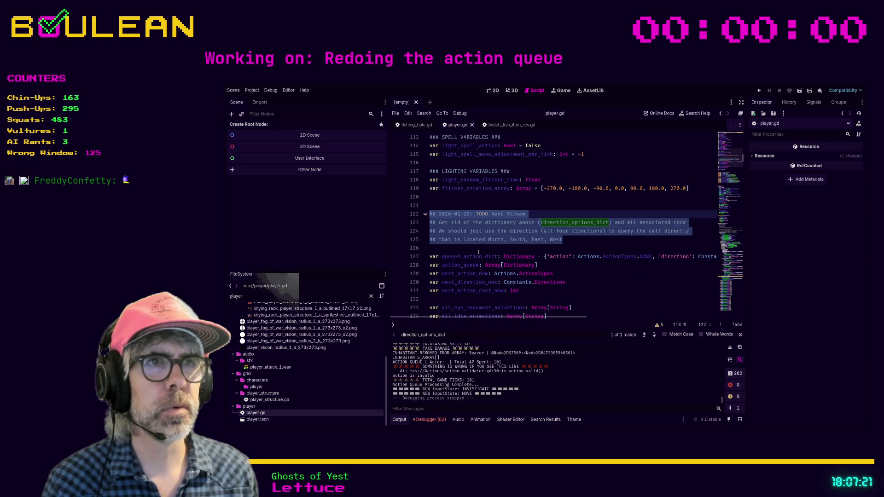
key(BackSpace)
key(BackSpace)
key(BackSpace)
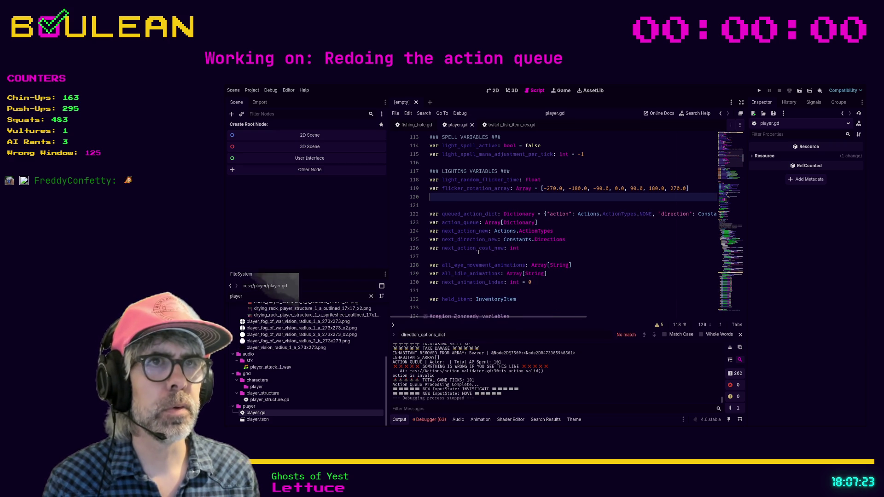
key(Delete)
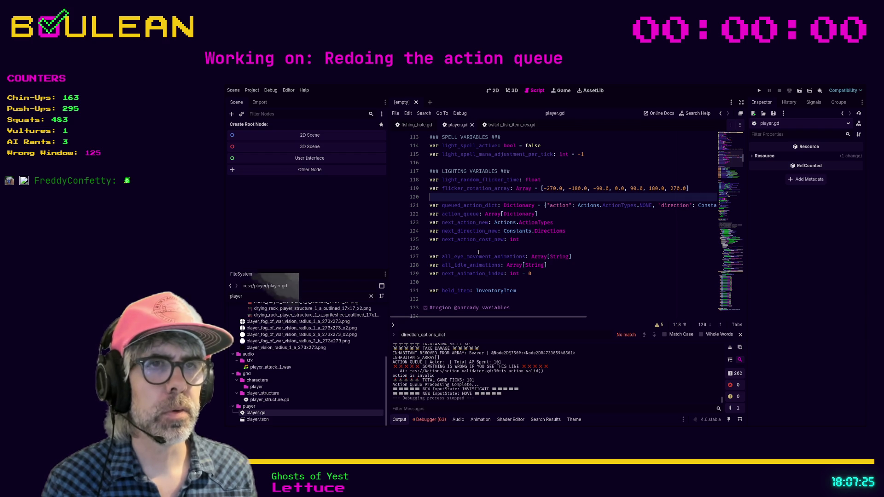
key(ctrl+f)
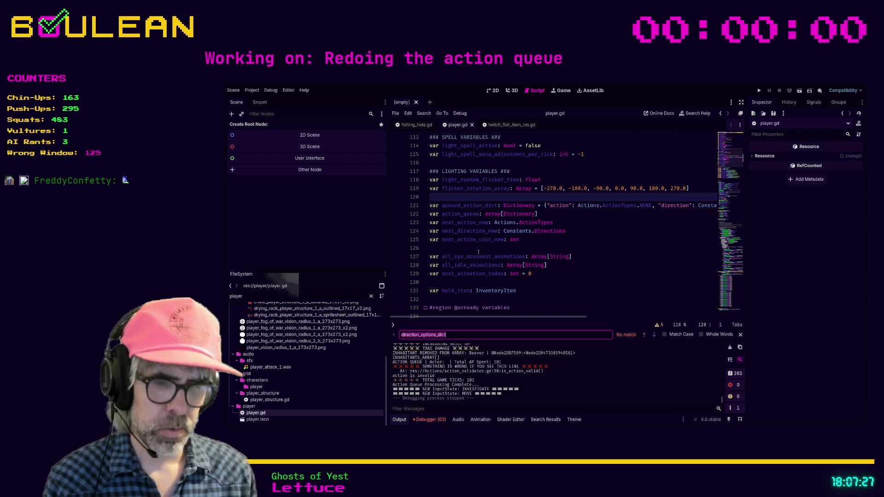
text(todo)
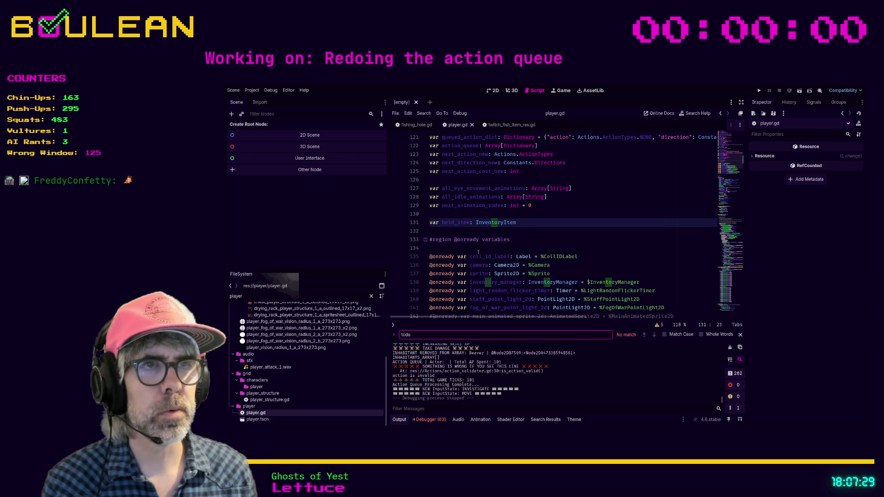
click(523, 233)
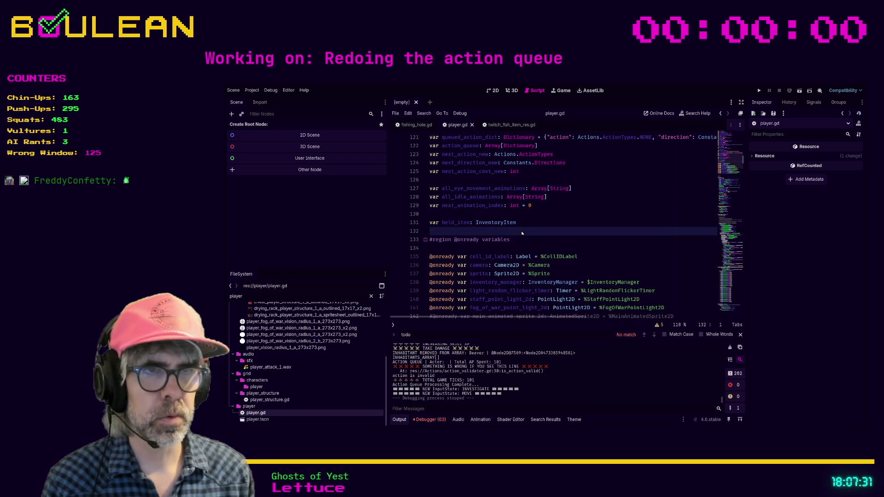
Search the whole project for 'todo' and open the interact_action.gd match
key(ctrl+shift+f)
key(Return)
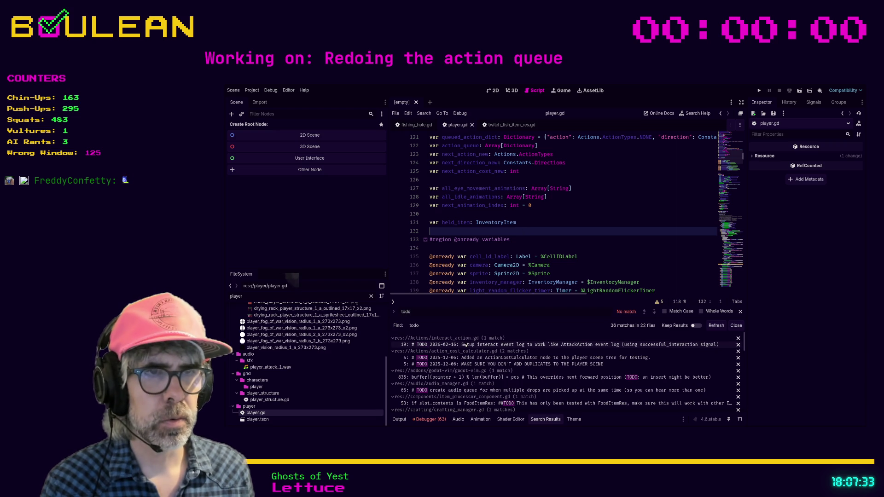
click(466, 346)
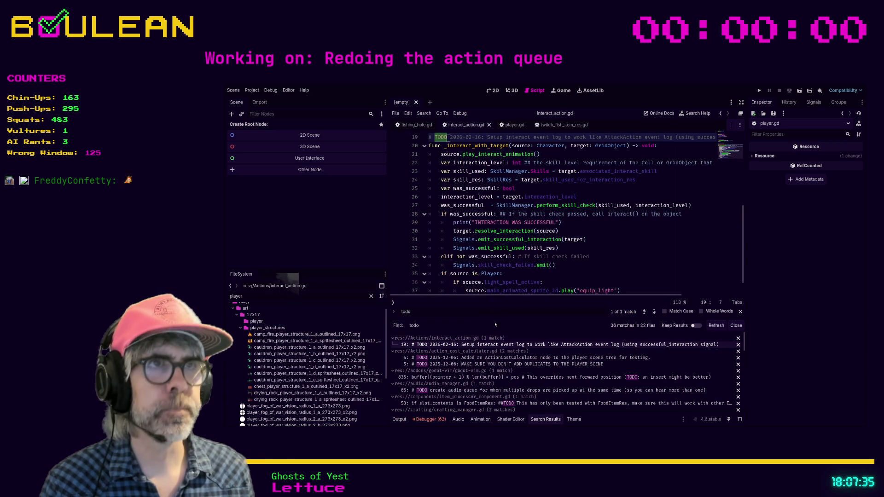
Jump from interact_action.gd to the emit_successful_interaction definition in signals.gd
scroll(586, 243, up, 1)
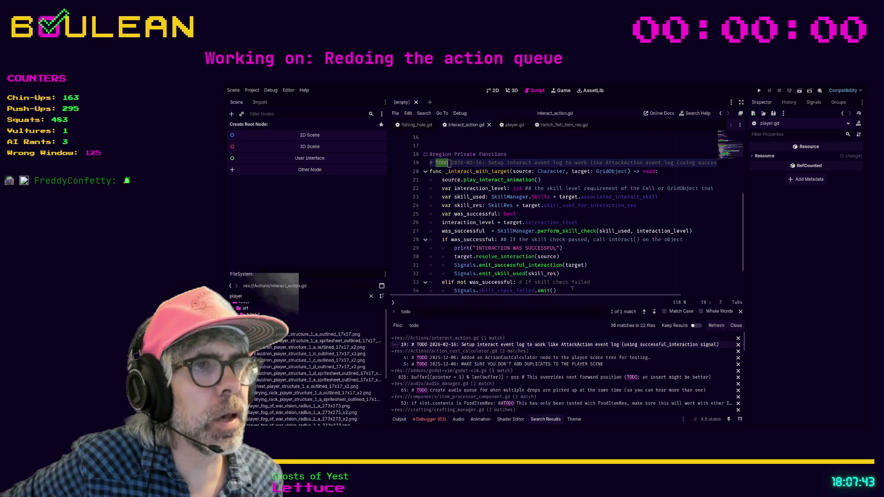
mouse_move(571, 296)
mouse_down()
mouse_move(643, 296)
mouse_move(569, 289)
mouse_up()
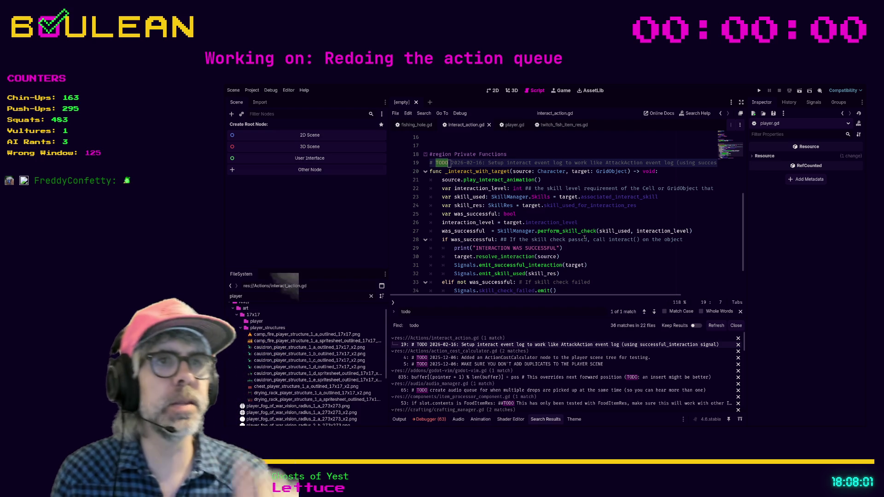
scroll(596, 240, down, 1)
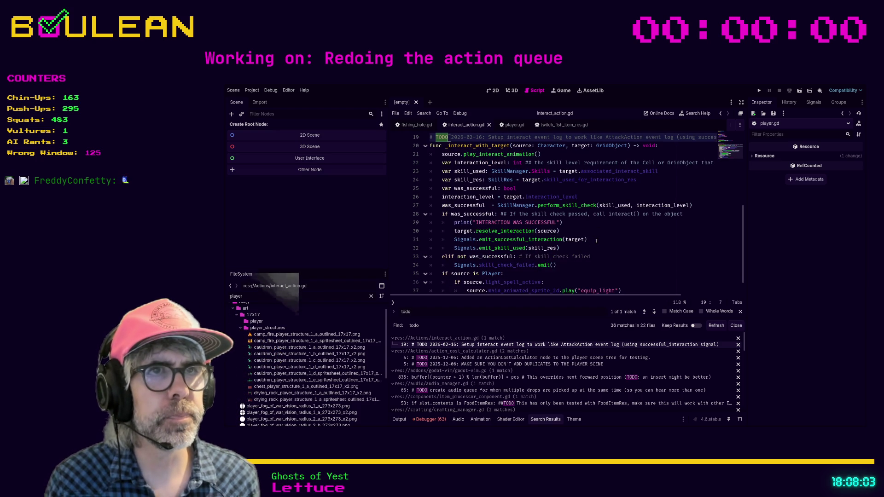
scroll(597, 240, down, 1)
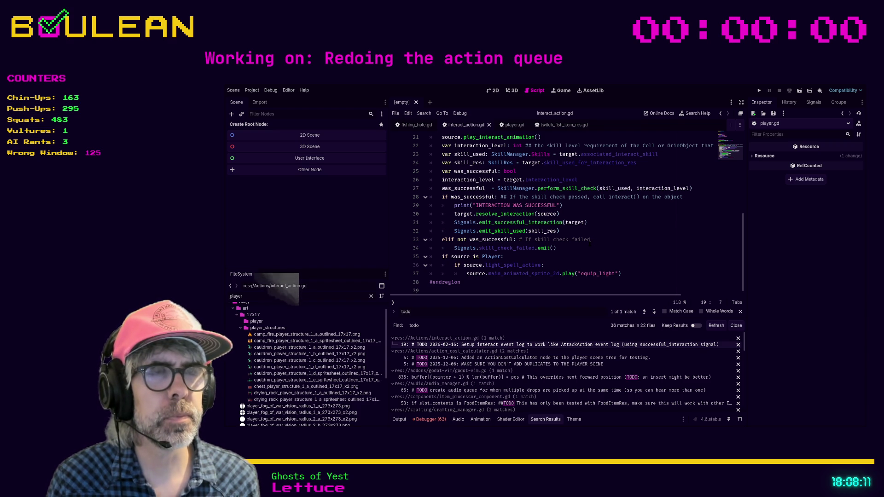
scroll(590, 243, up, 1)
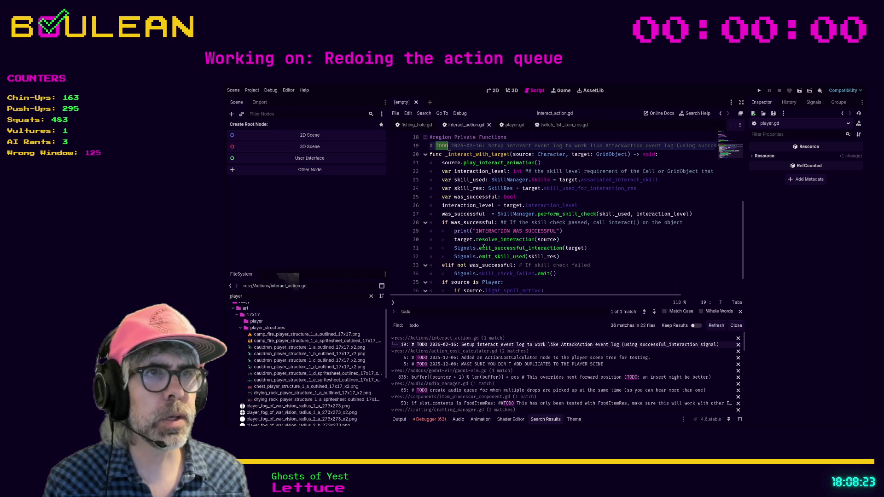
scroll(483, 247, down, 1)
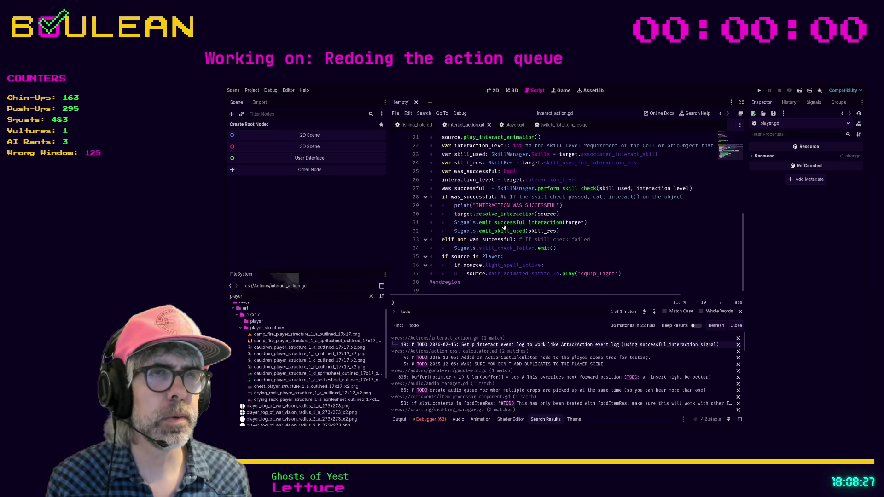
ctrl+click(504, 226)
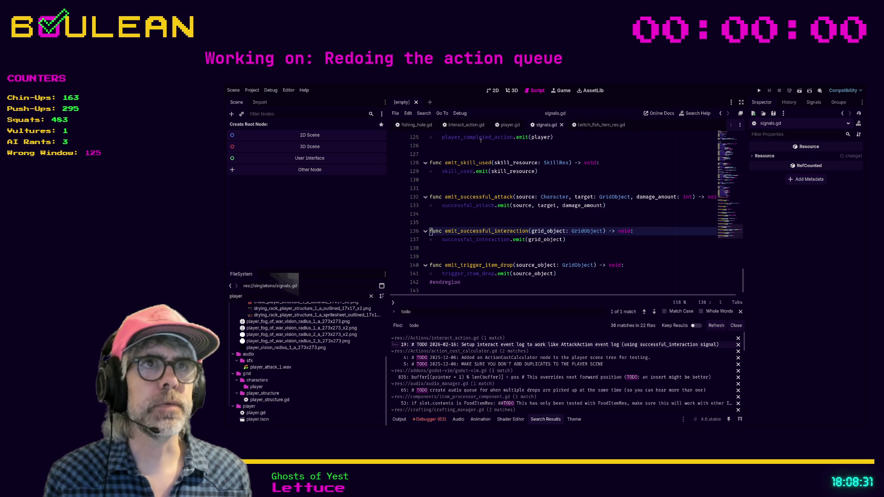
Delete the line 19 TODO comment above _interact_with_target in interact_action.gd
click(465, 125)
scroll(548, 210, up, 2)
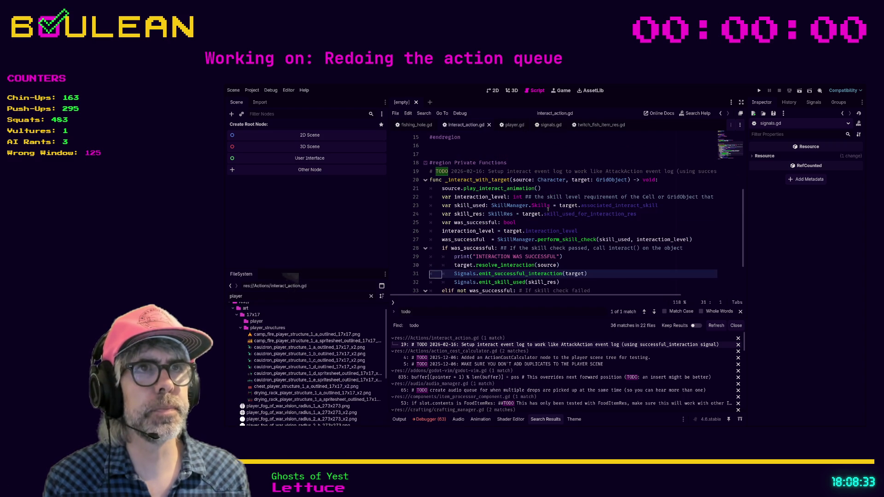
click(529, 171)
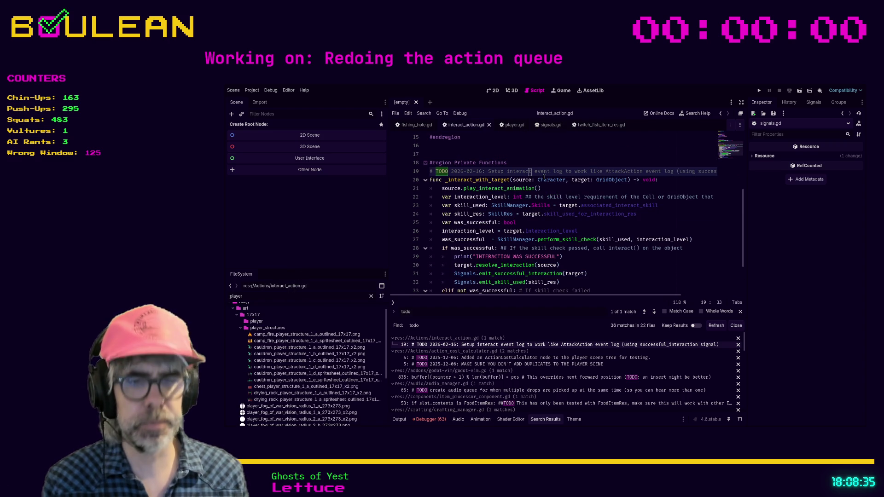
key(d)
key(d)
click(574, 213)
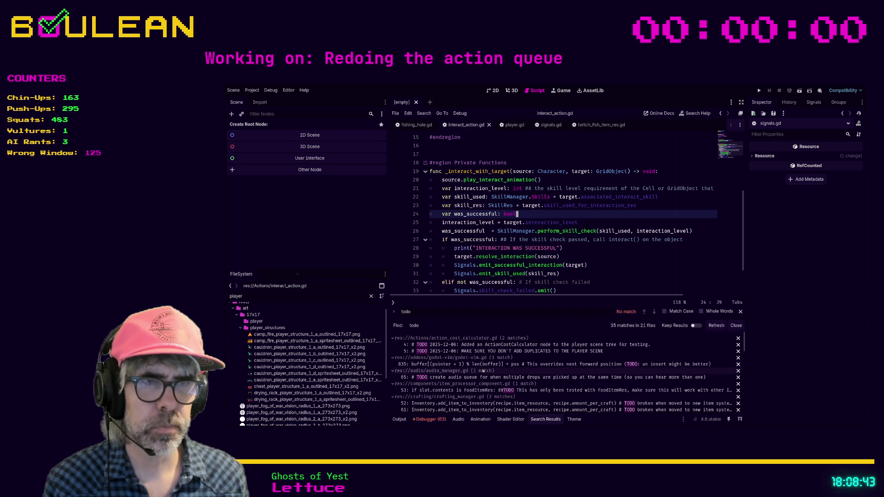
Open event_log.gd at its loggable_event TODO from the search results
scroll(483, 384, down, 3)
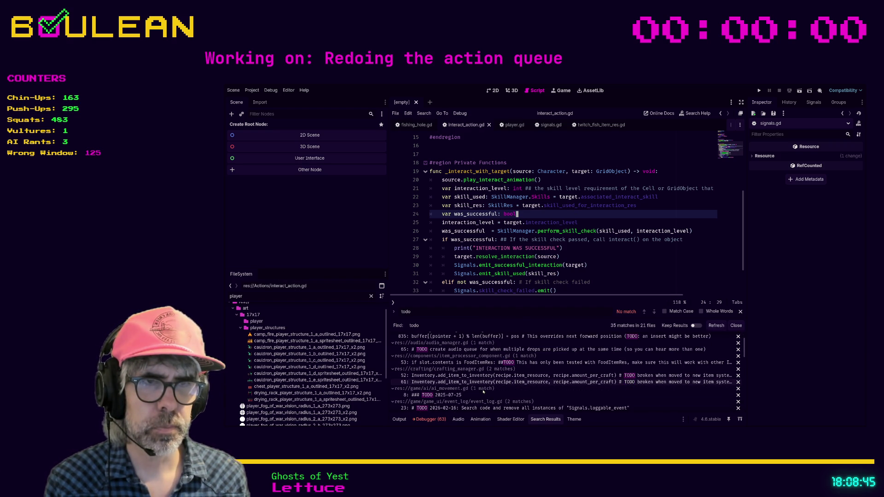
scroll(483, 392, down, 1)
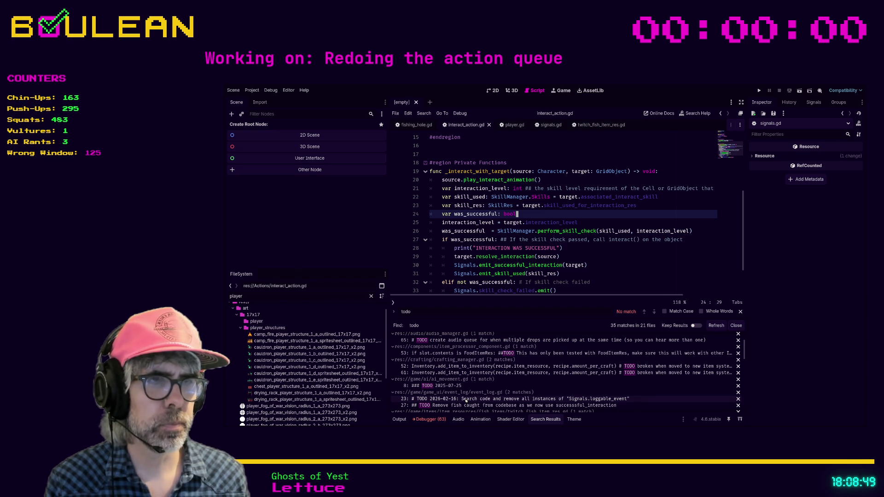
click(465, 401)
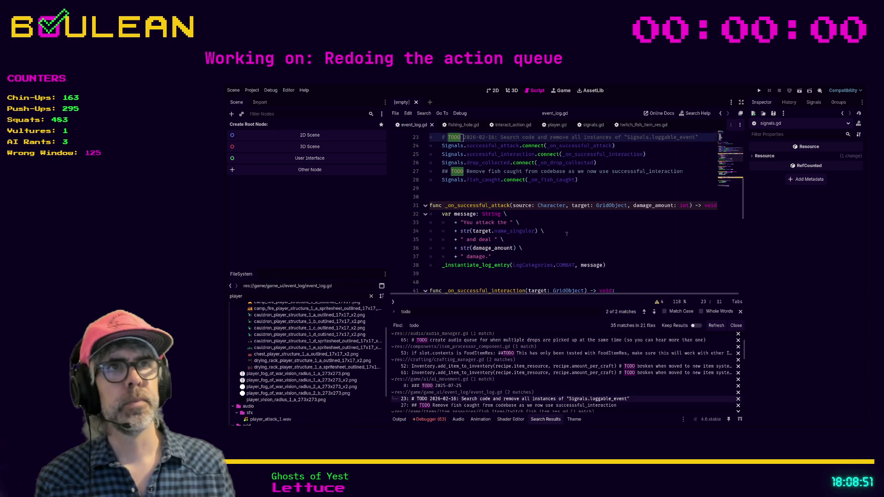
Go to the line 27 fish caught TODO and jump to the _on_fish_caught definition
scroll(564, 230, up, 3)
click(629, 192)
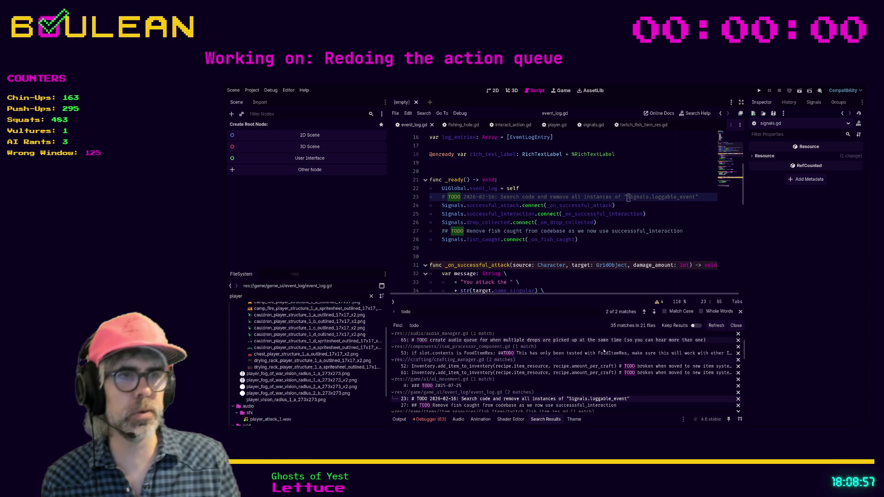
scroll(561, 397, down, 1)
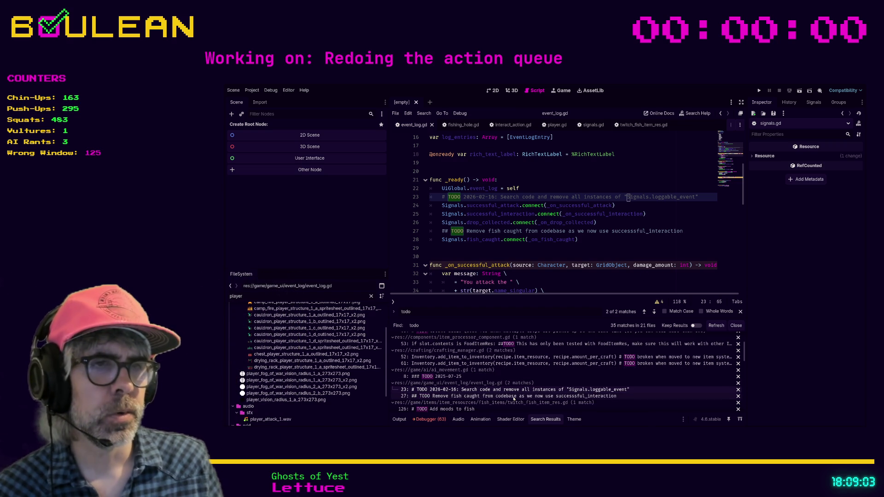
click(513, 397)
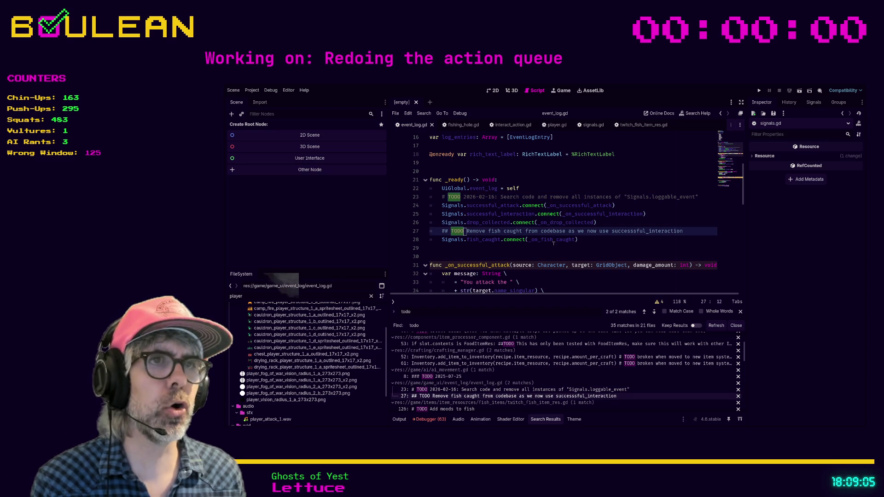
click(575, 247)
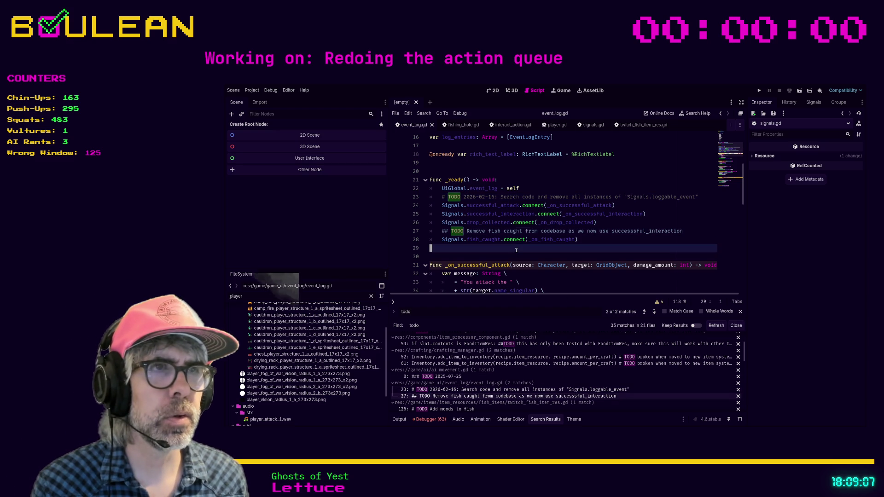
ctrl+click(542, 242)
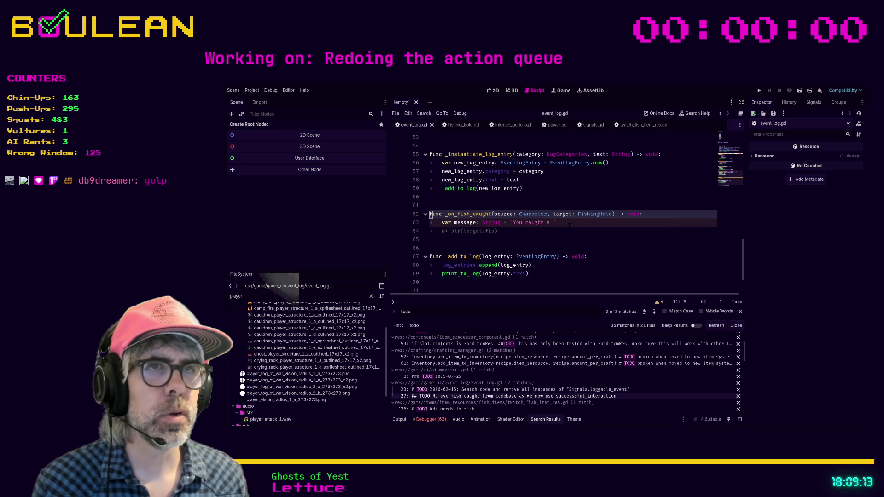
Comment out the three-line _on_fish_caught handler and the line 28 fish_caught connection, then save event_log.gd
mouse_move(498, 231)
mouse_down()
mouse_move(442, 230)
mouse_move(430, 214)
mouse_up()
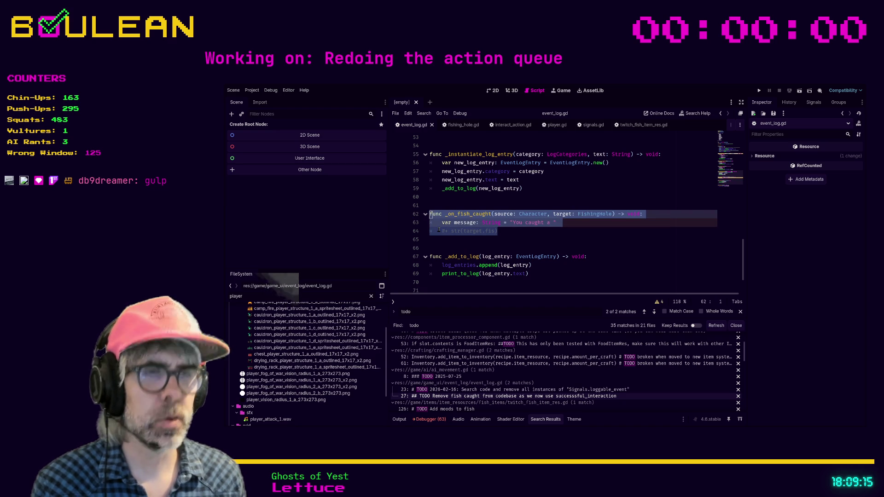
key(ctrl+k)
key(Delete)
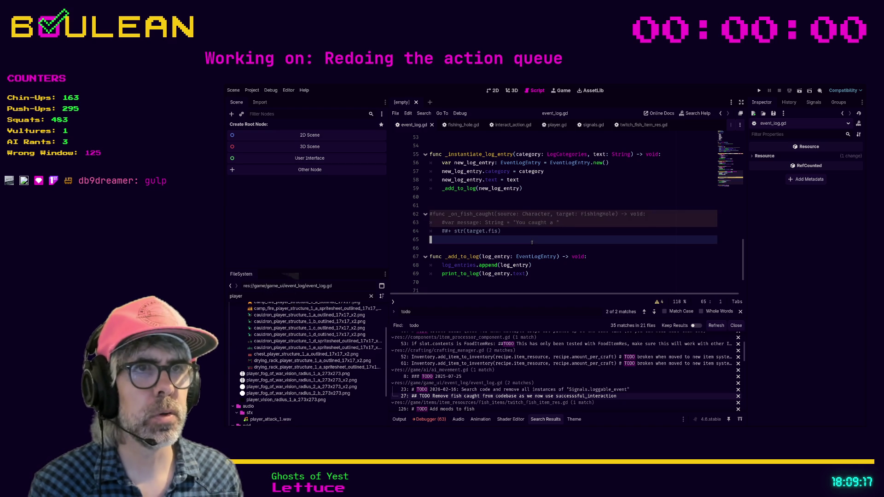
scroll(506, 238, up, 8)
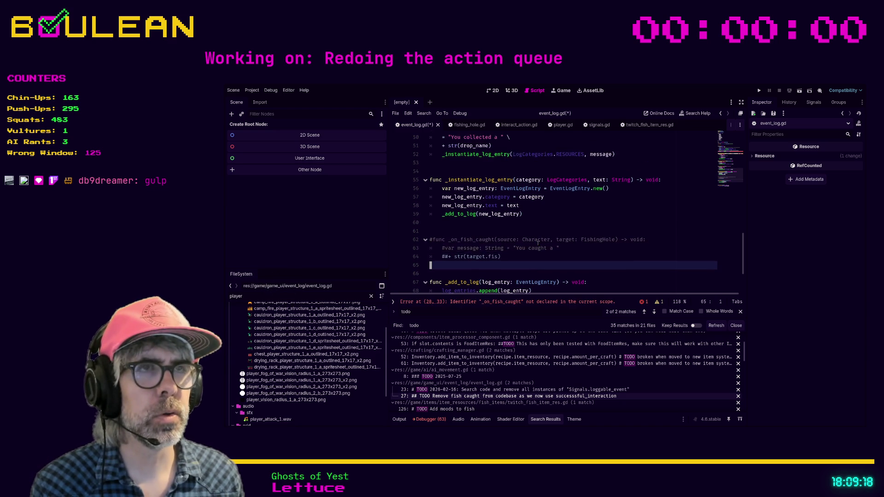
click(523, 303)
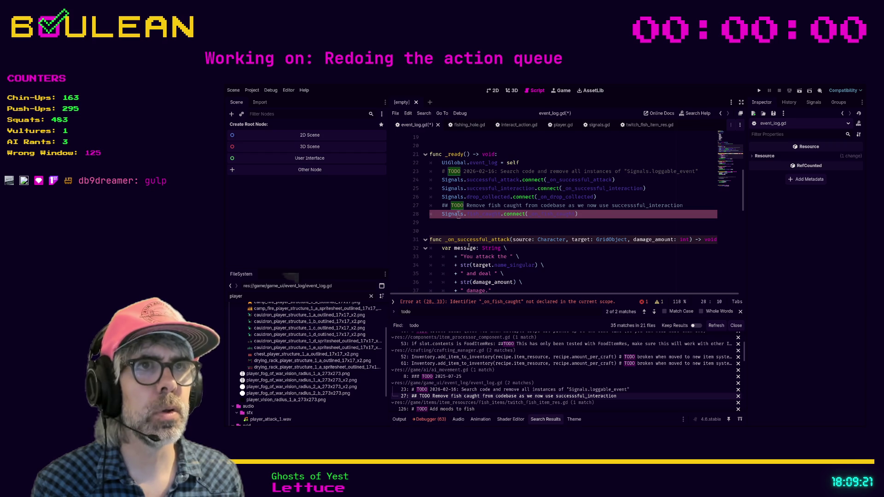
key(ctrl+k)
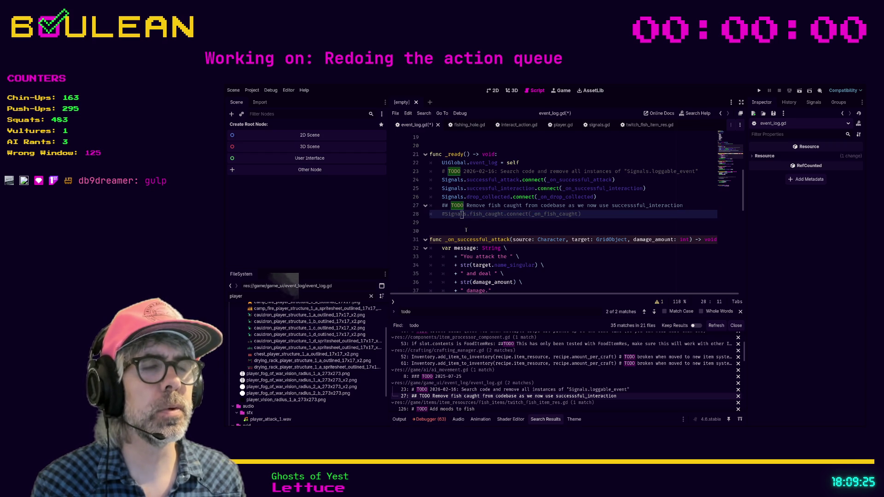
key(ctrl+s)
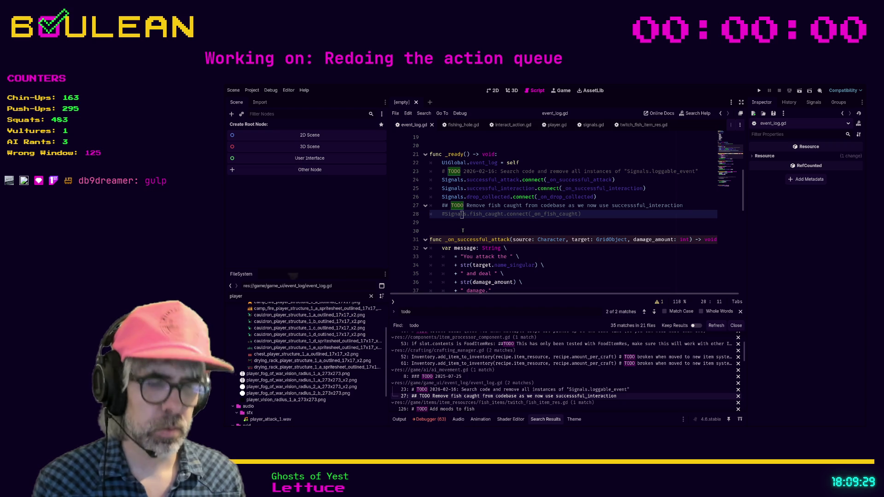
Run the project with F5 to launch the game
key(F5)
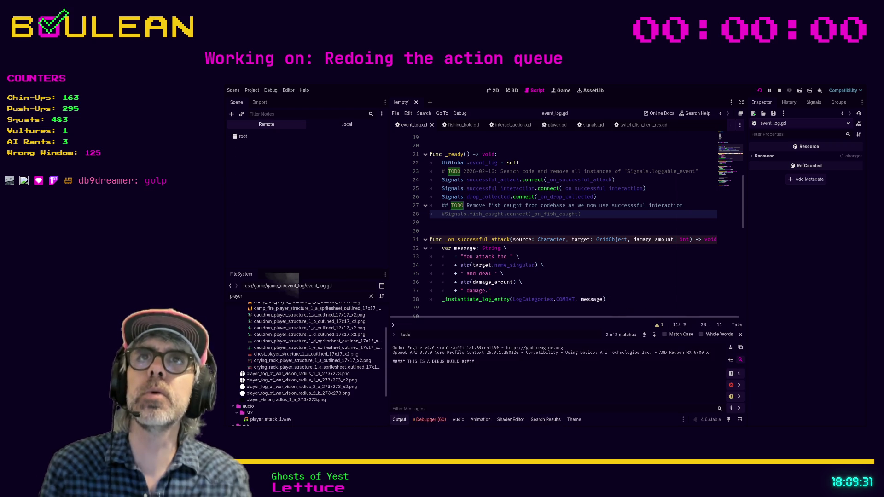